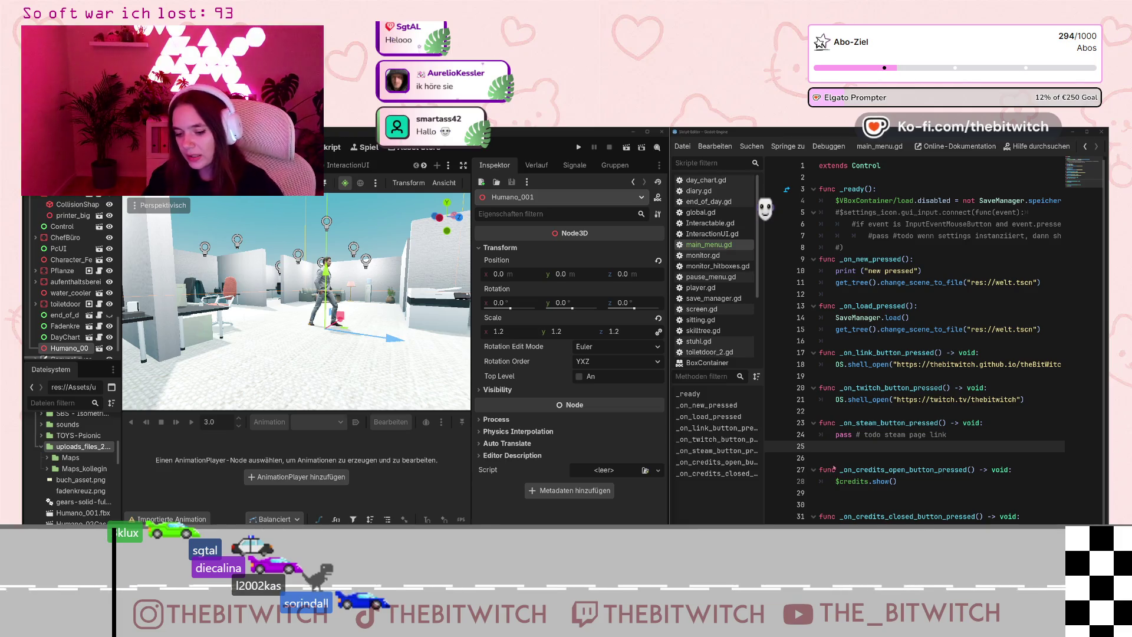
Open Advanced Import Settings for the Humano_02Casual FBX in the Maps_kollegin folder.
{"action": "left_click", "coordinate": [1039, 508]}
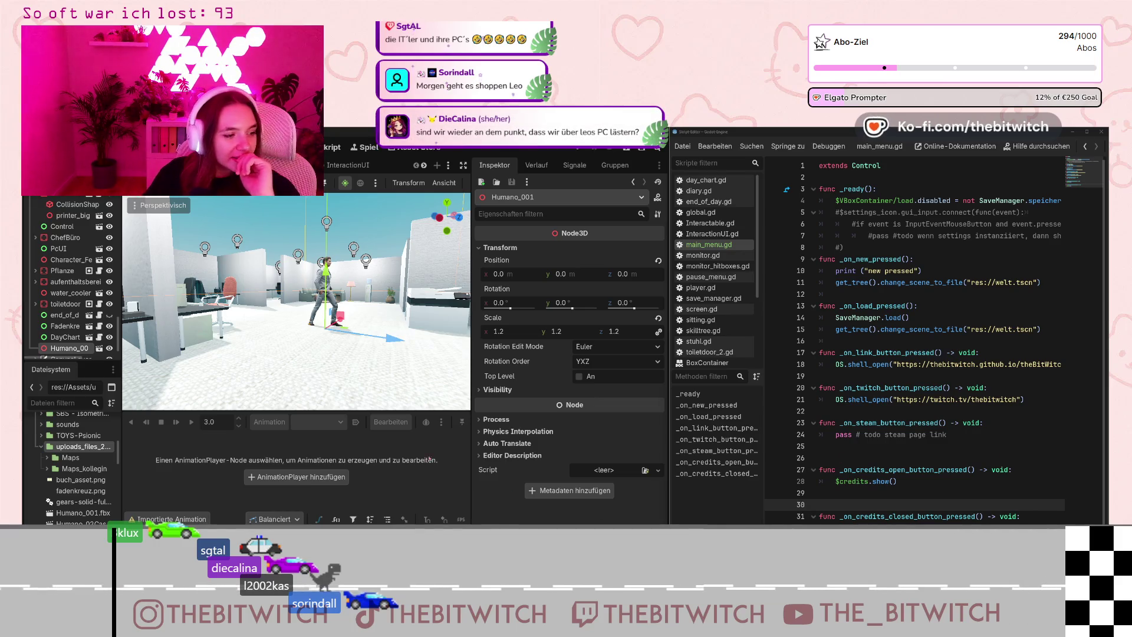
{"action": "left_click", "coordinate": [85, 470]}
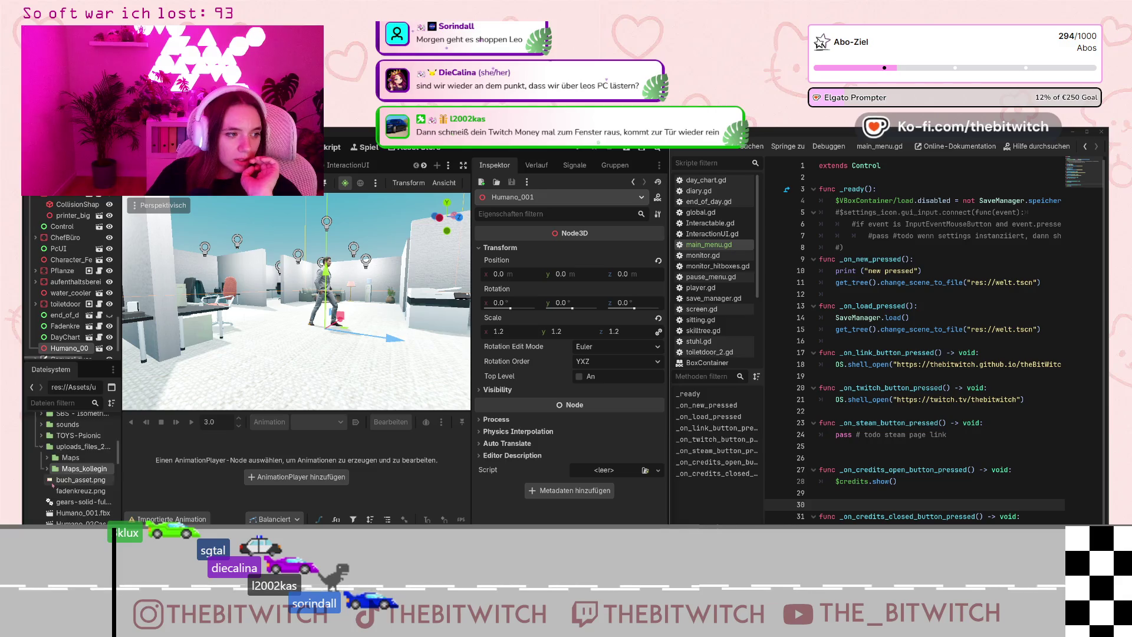
{"action": "scroll", "coordinate": [77, 491], "scroll_direction": "down", "scroll_amount": 2}
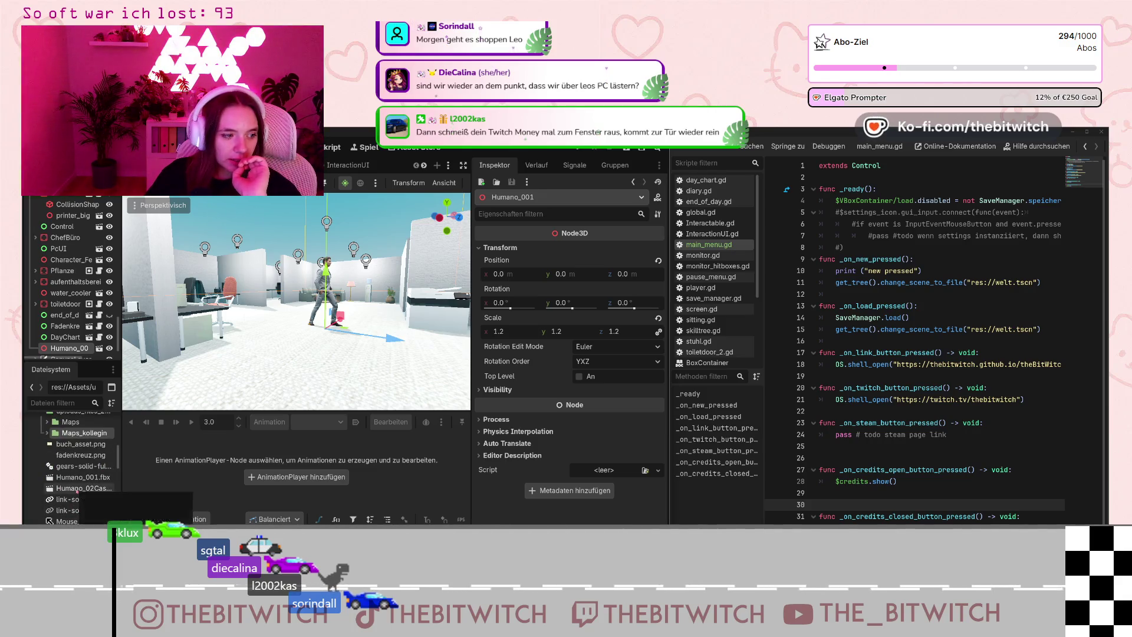
{"action": "left_click", "coordinate": [77, 489]}
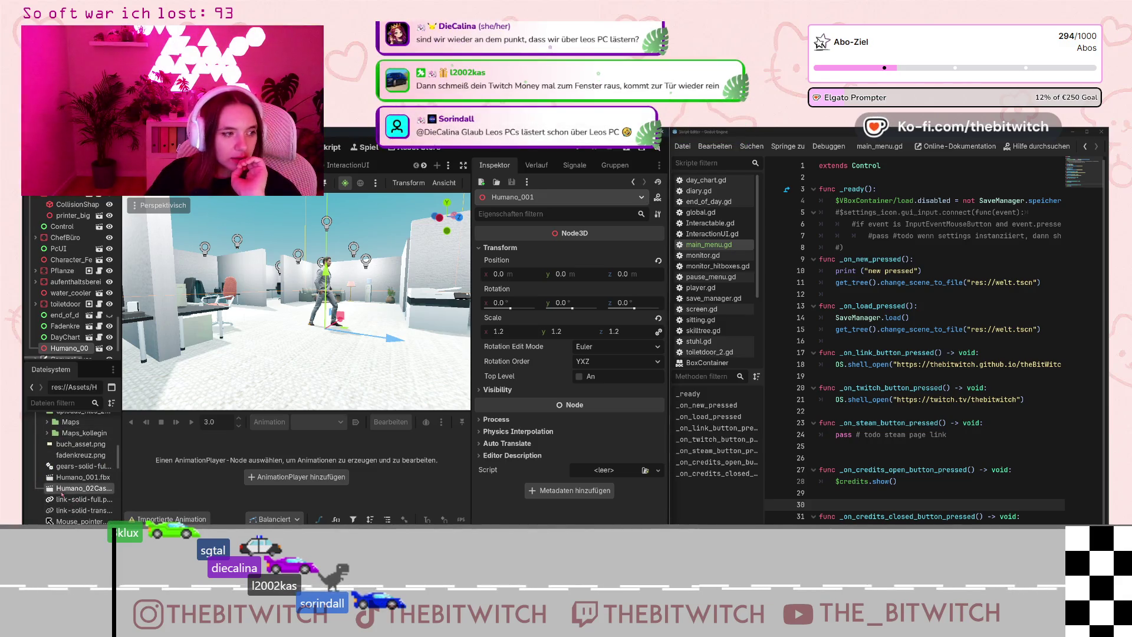
{"action": "scroll", "coordinate": [296, 301], "scroll_direction": "down", "scroll_amount": 5}
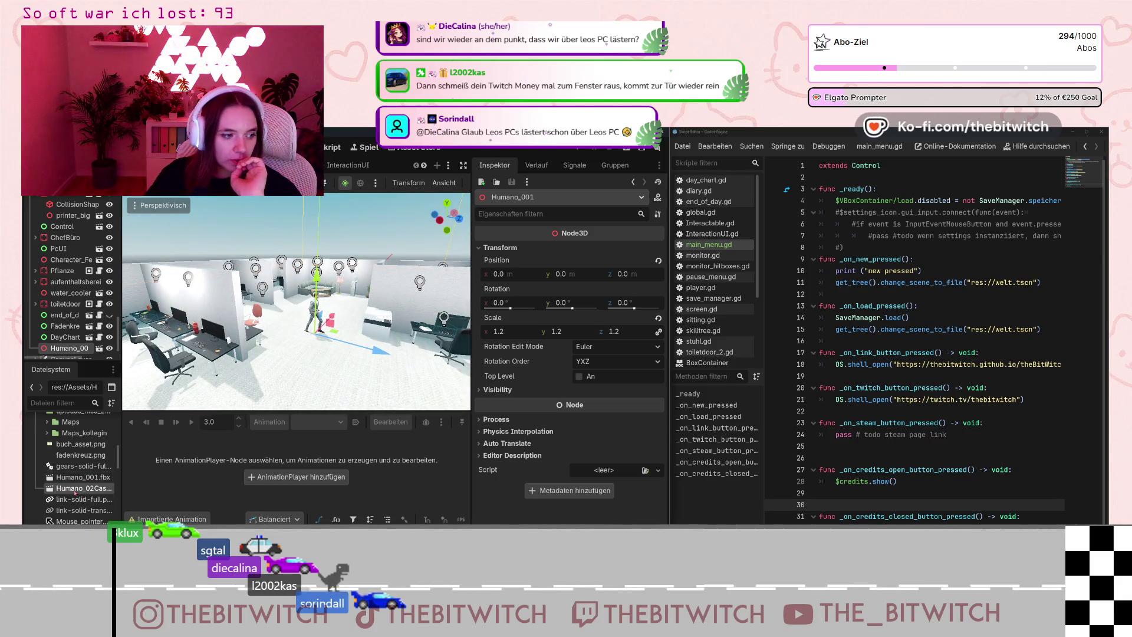
{"action": "double_click", "coordinate": [75, 490]}
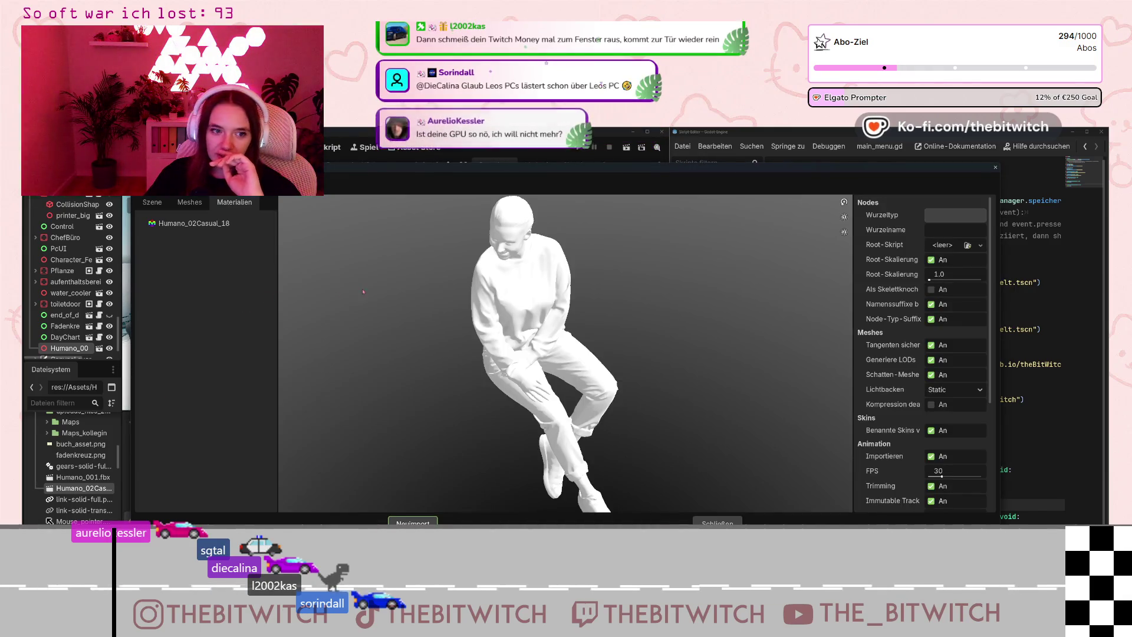
{"action": "left_click", "coordinate": [176, 195]}
Extract the model's material into uploads_files_2104560_Maps/Maps_kollegin as Humano_02Casual_18.tres.
{"action": "left_click", "coordinate": [183, 202]}
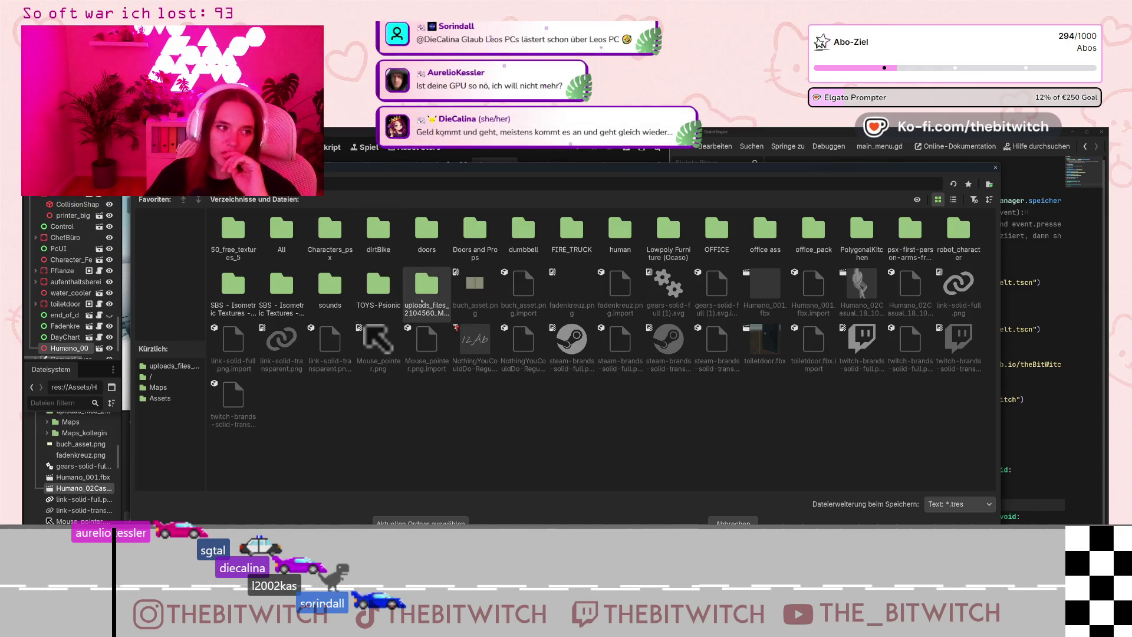
{"action": "double_click", "coordinate": [416, 290]}
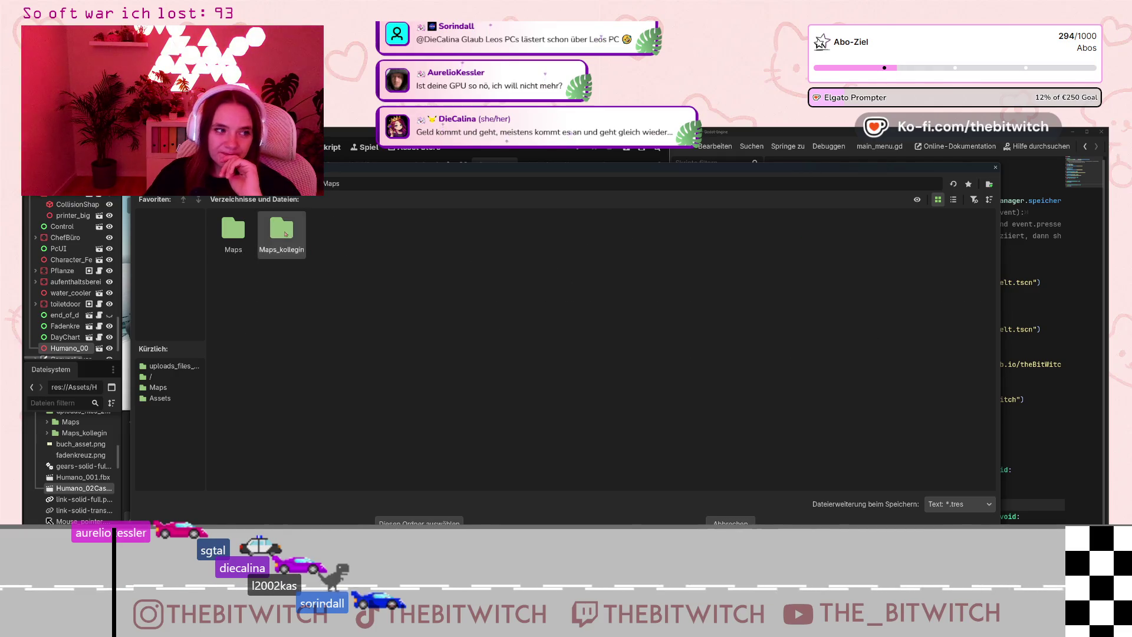
{"action": "left_click", "coordinate": [459, 523]}
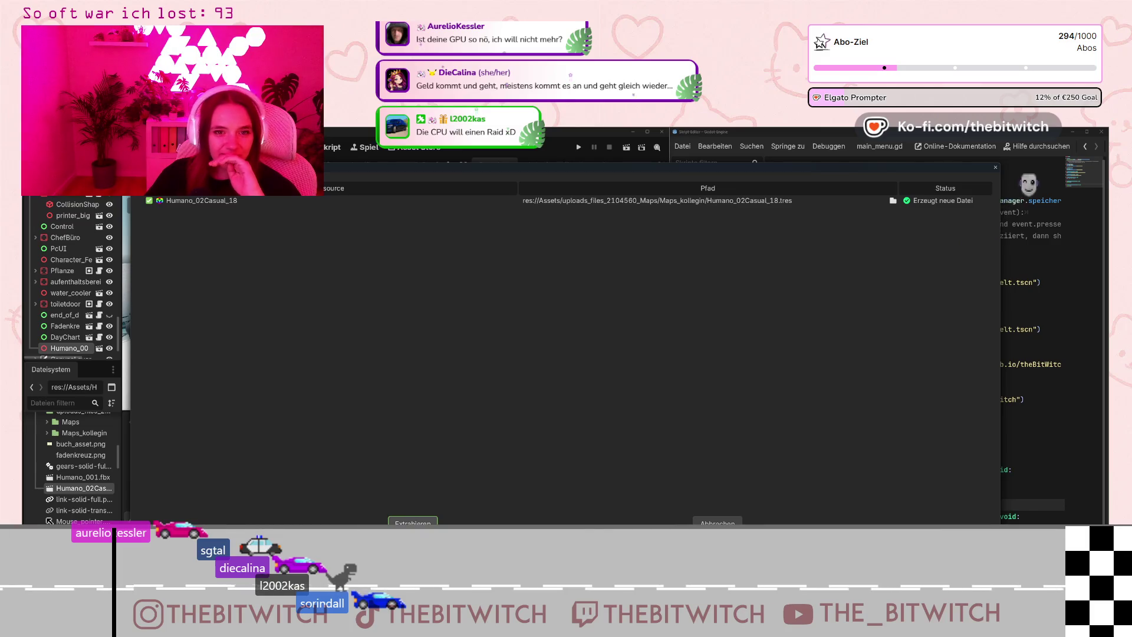
{"action": "key", "text": "Escape"}
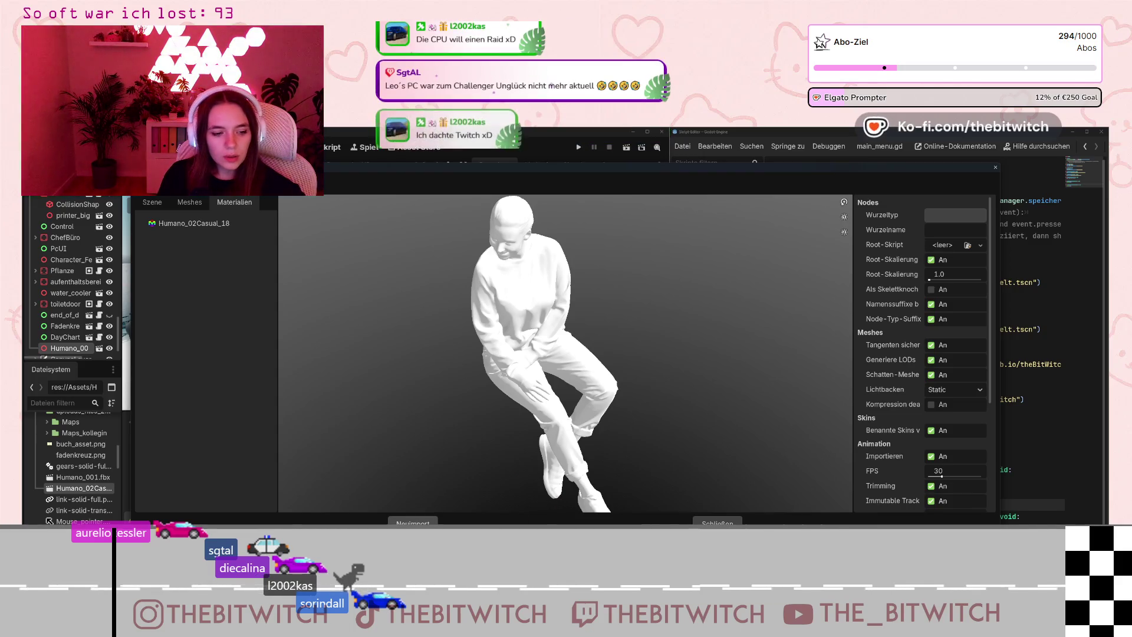
Reimport the Humano_02Casual model and move the PowerShell window off the viewport.
{"action": "left_click", "coordinate": [413, 522]}
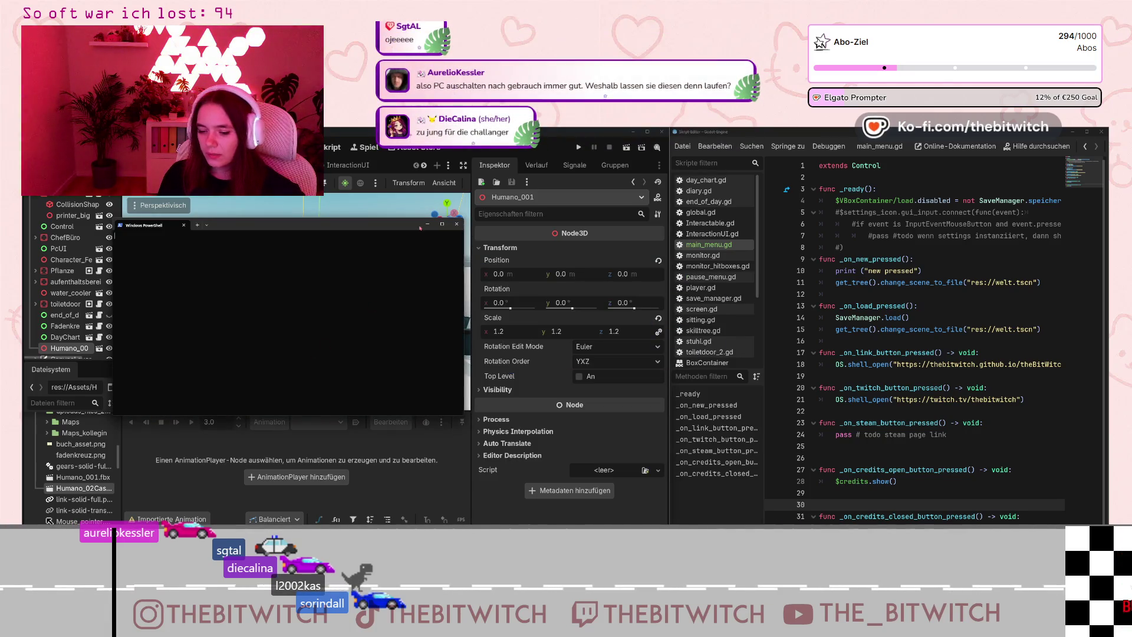
{"action": "left_click", "coordinate": [428, 224]}
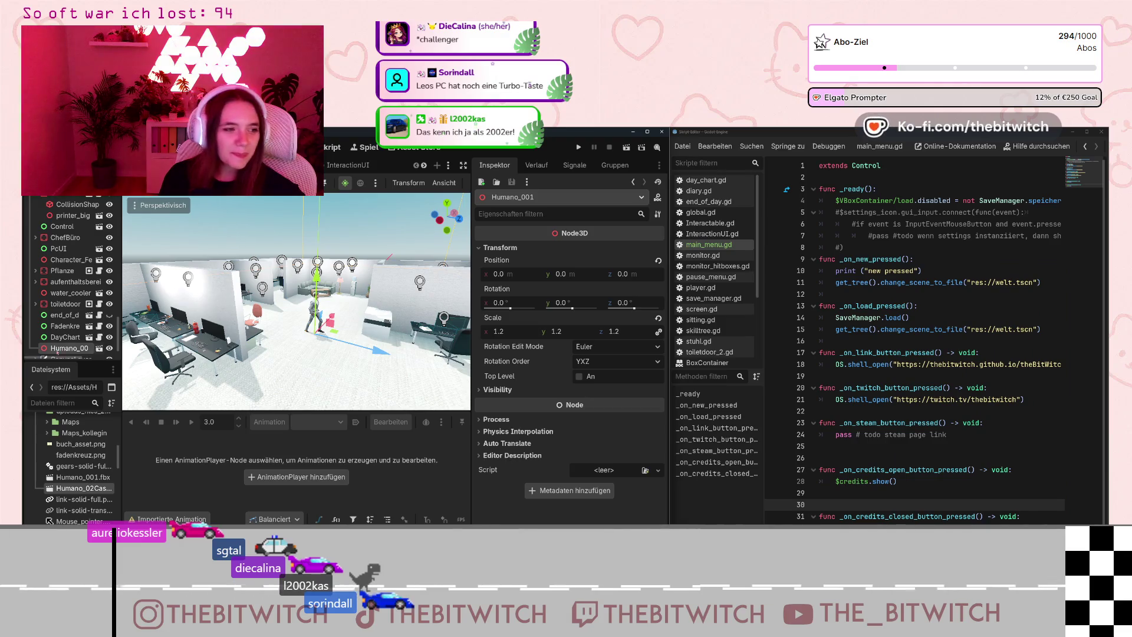
Pull the 3D view back for an overhead look at the office, picking out the monitor and chair.
{"action": "scroll", "coordinate": [295, 302], "scroll_direction": "down", "scroll_amount": 5}
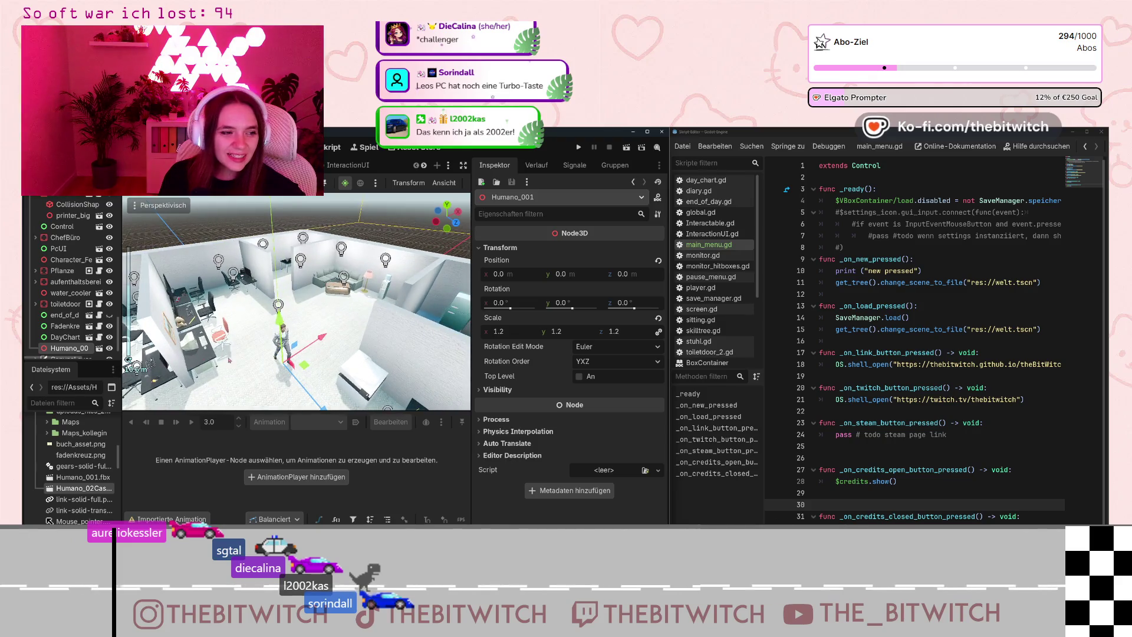
{"action": "left_click_drag", "start_coordinate": [296, 302], "coordinate": [271, 259]}
{"action": "scroll", "coordinate": [250, 311], "scroll_direction": "up", "scroll_amount": 5}
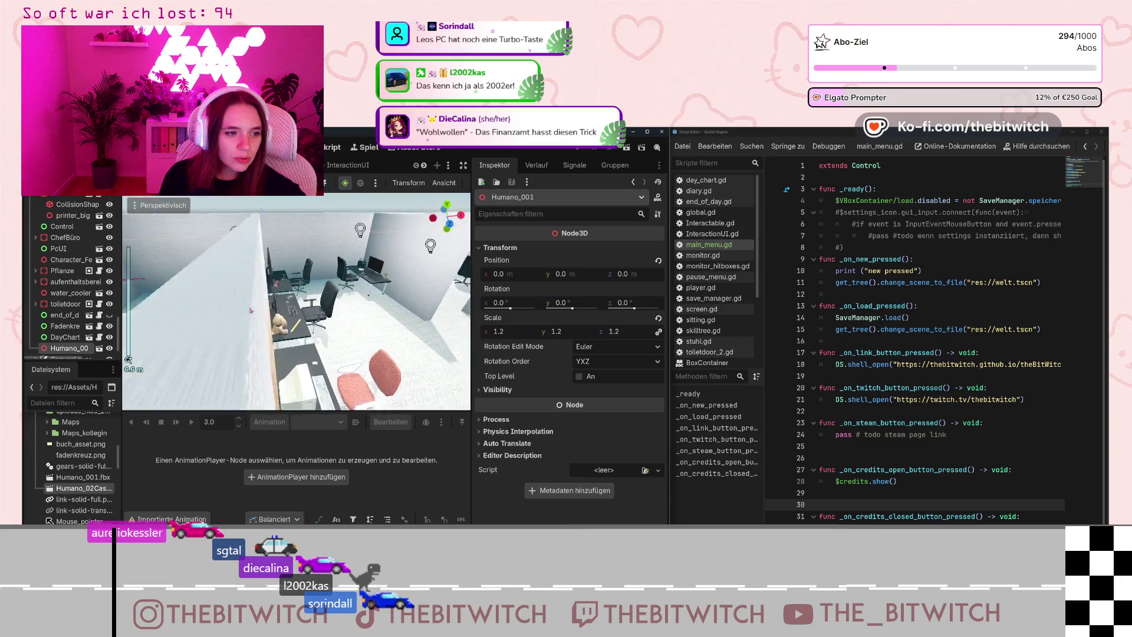
{"action": "mouse_move", "coordinate": [250, 311]}
{"action": "left_mouse_down"}
{"action": "mouse_move", "coordinate": [133, 320]}
{"action": "mouse_move", "coordinate": [163, 342]}
{"action": "mouse_move", "coordinate": [201, 327]}
{"action": "left_mouse_up"}
{"action": "key", "text": "s"}
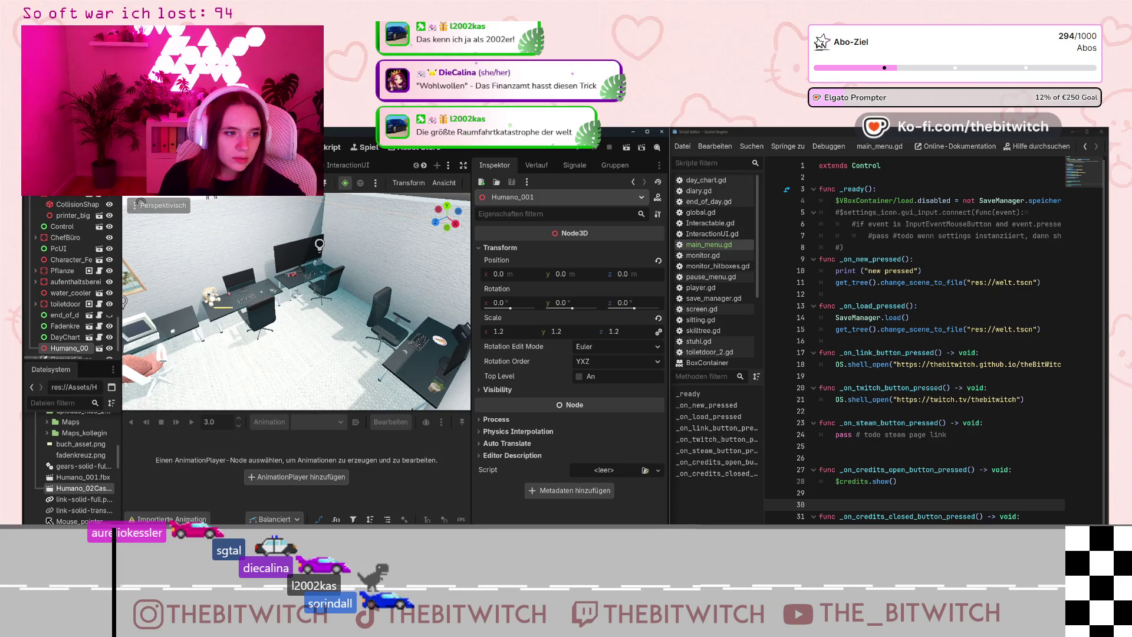
{"action": "left_click", "coordinate": [295, 256]}
{"action": "left_click", "coordinate": [270, 320]}
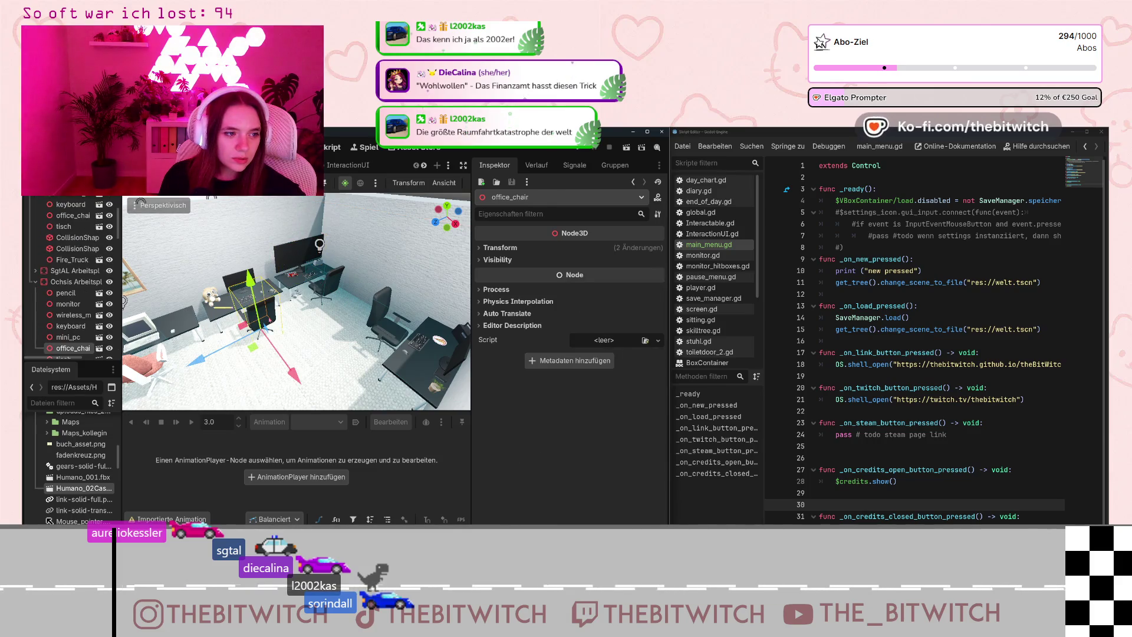
Close in on the empty desk and drop Humano_02Casual_18_100K under its office chair.
{"action": "left_click_drag", "start_coordinate": [349, 336], "coordinate": [424, 344]}
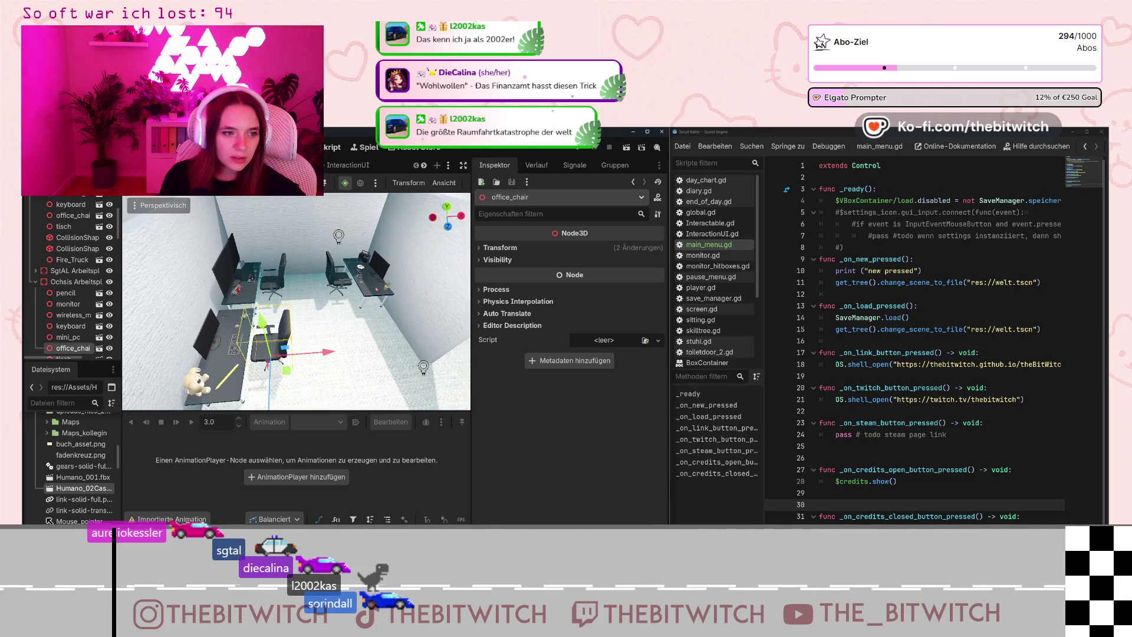
{"action": "left_click", "coordinate": [369, 277]}
{"action": "mouse_move", "coordinate": [368, 278]}
{"action": "left_mouse_down"}
{"action": "mouse_move", "coordinate": [333, 341]}
{"action": "mouse_move", "coordinate": [283, 348]}
{"action": "left_mouse_up"}
{"action": "scroll", "coordinate": [71, 277], "scroll_direction": "up", "scroll_amount": 4}
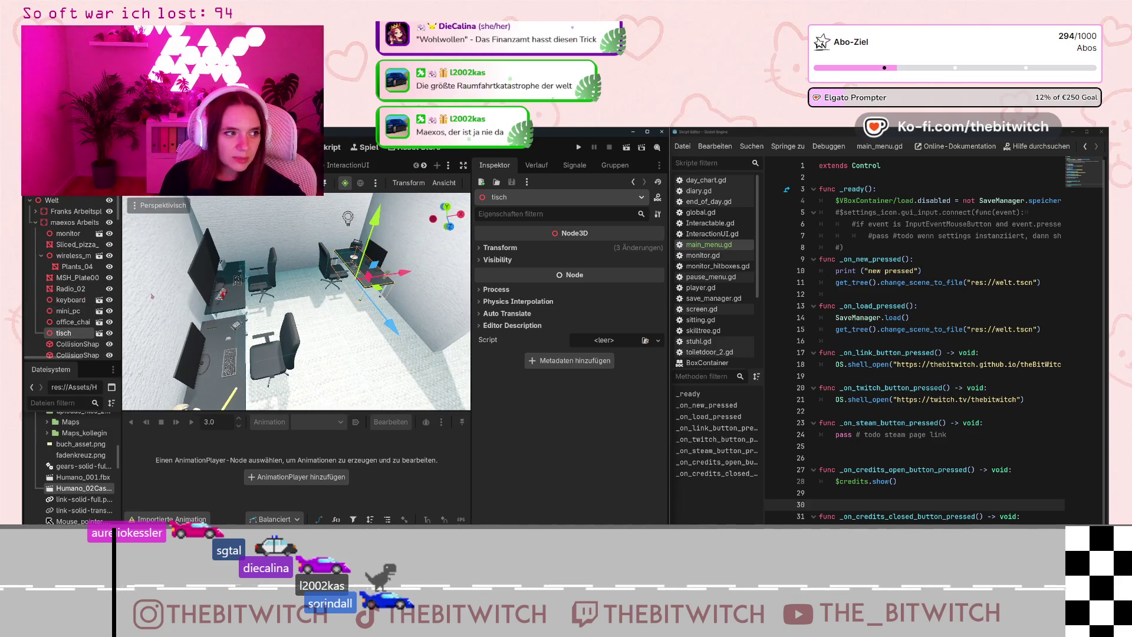
{"action": "key", "text": "w"}
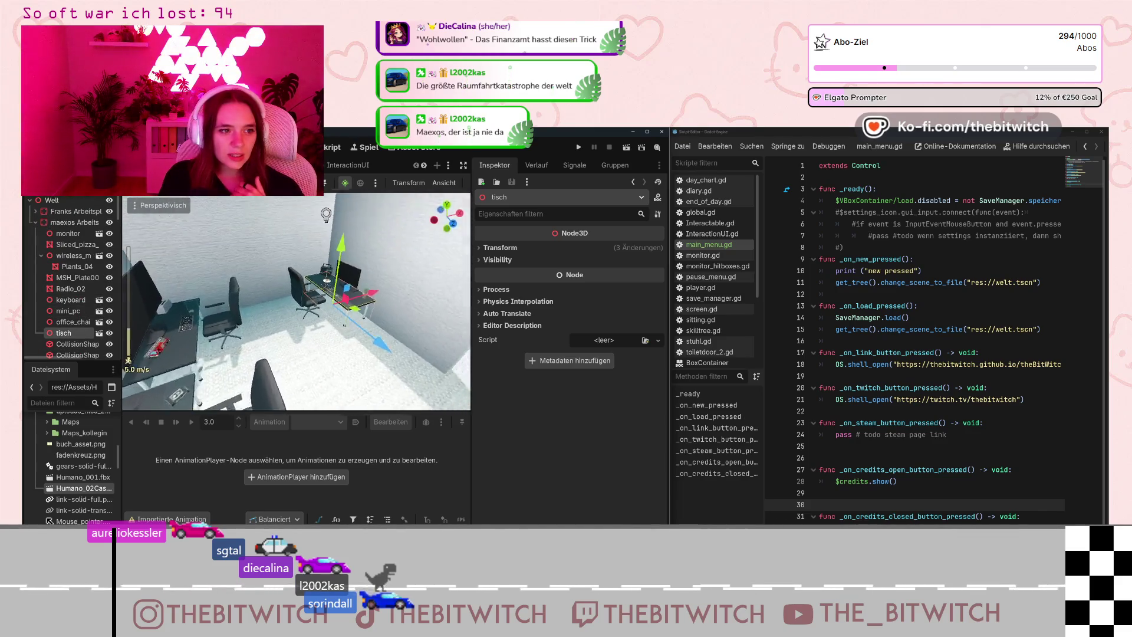
{"action": "scroll", "coordinate": [297, 344], "scroll_direction": "up", "scroll_amount": 5}
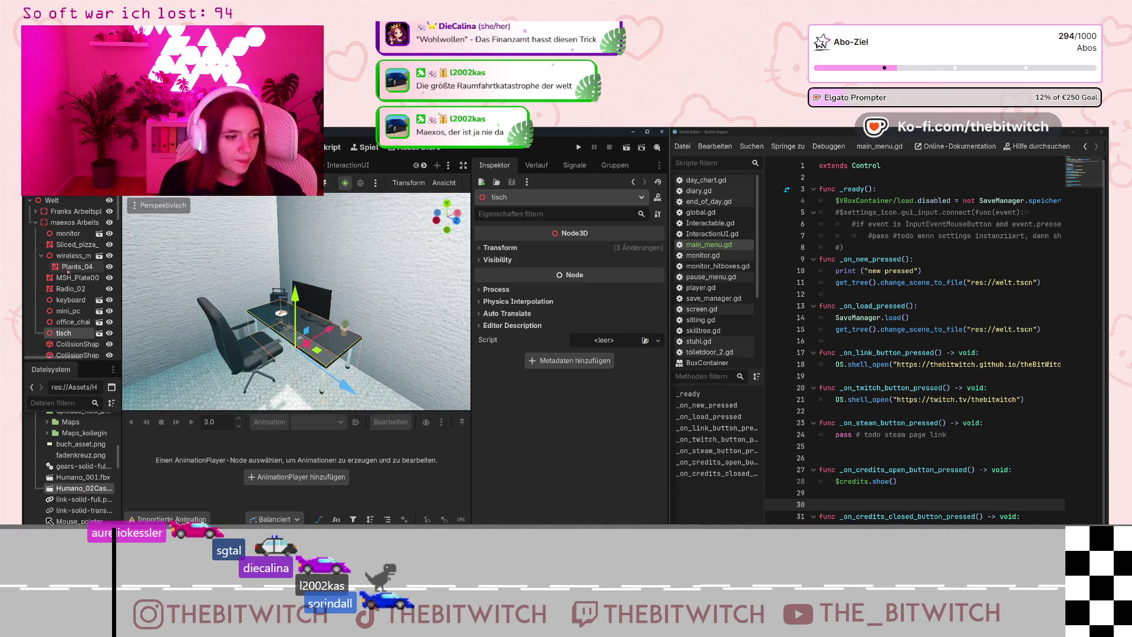
{"action": "scroll", "coordinate": [71, 295], "scroll_direction": "down", "scroll_amount": 2}
{"action": "scroll", "coordinate": [76, 466], "scroll_direction": "up", "scroll_amount": 2}
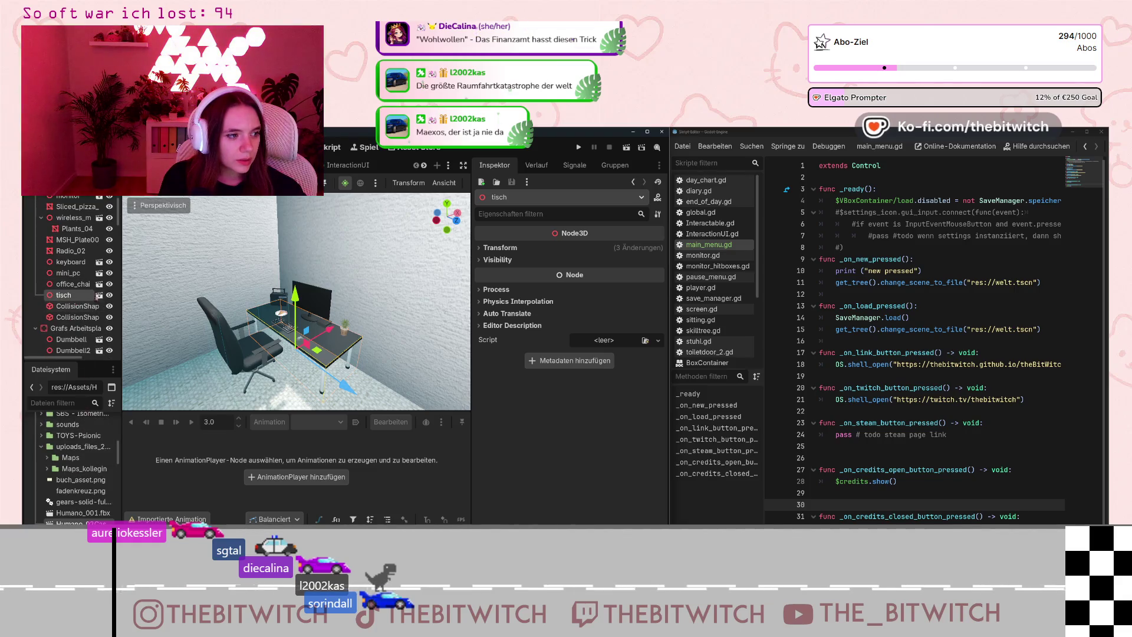
{"action": "mouse_move", "coordinate": [80, 523]}
{"action": "left_mouse_down"}
{"action": "mouse_move", "coordinate": [78, 288]}
{"action": "mouse_move", "coordinate": [88, 308]}
{"action": "left_mouse_up"}
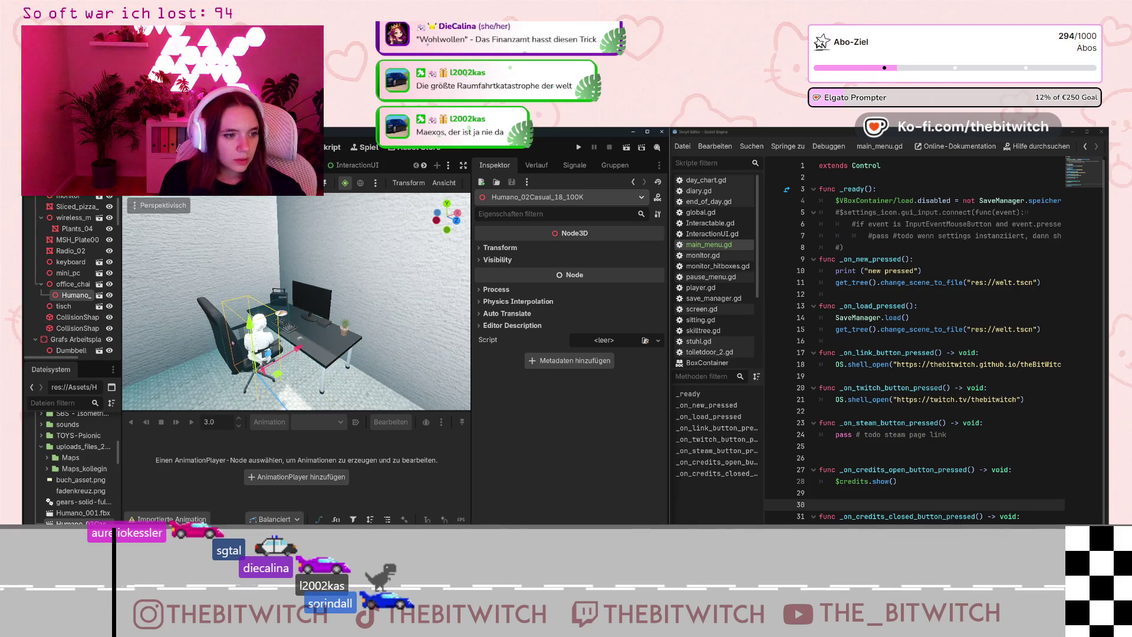
Open the extracted Humano_02Casual_18.tres material from Maps_kollegin in the inspector.
{"action": "scroll", "coordinate": [128, 359], "scroll_direction": "up", "scroll_amount": 2}
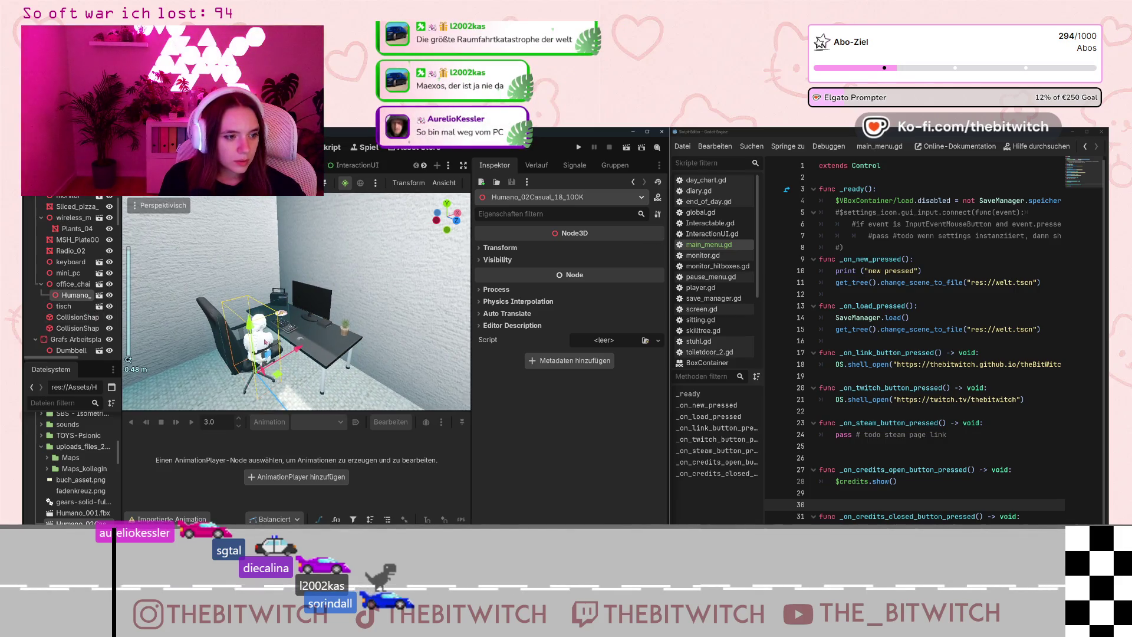
{"action": "scroll", "coordinate": [66, 469], "scroll_direction": "up", "scroll_amount": 5}
{"action": "scroll", "coordinate": [68, 470], "scroll_direction": "down", "scroll_amount": 5}
{"action": "left_click", "coordinate": [64, 518]}
{"action": "scroll", "coordinate": [80, 445], "scroll_direction": "down", "scroll_amount": 10}
{"action": "scroll", "coordinate": [81, 445], "scroll_direction": "up", "scroll_amount": 2}
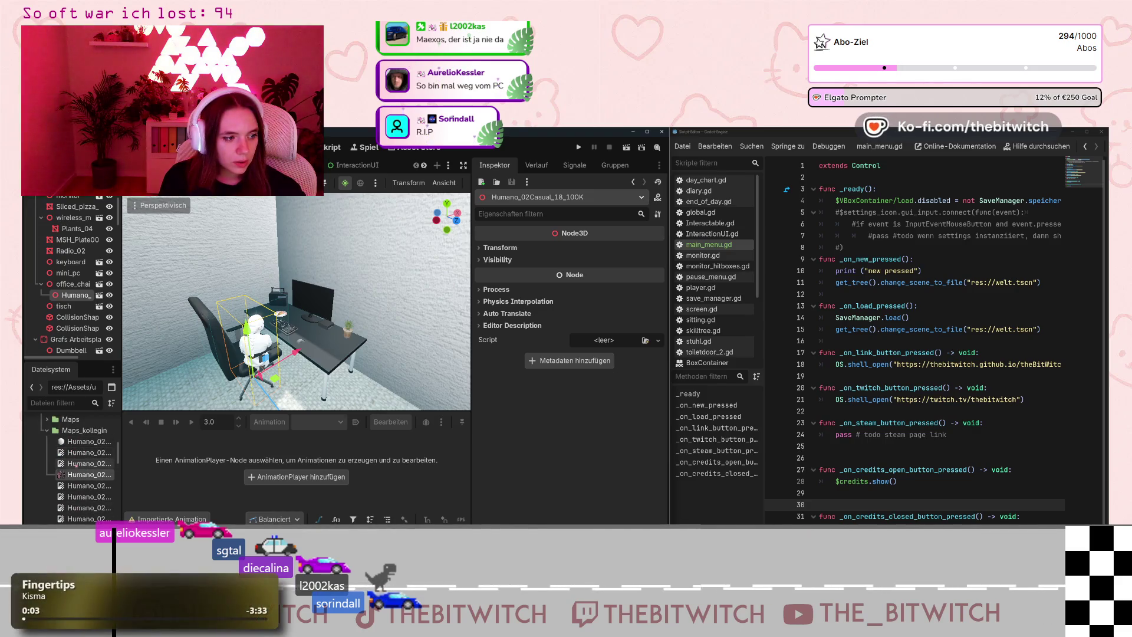
{"action": "left_click", "coordinate": [80, 443]}
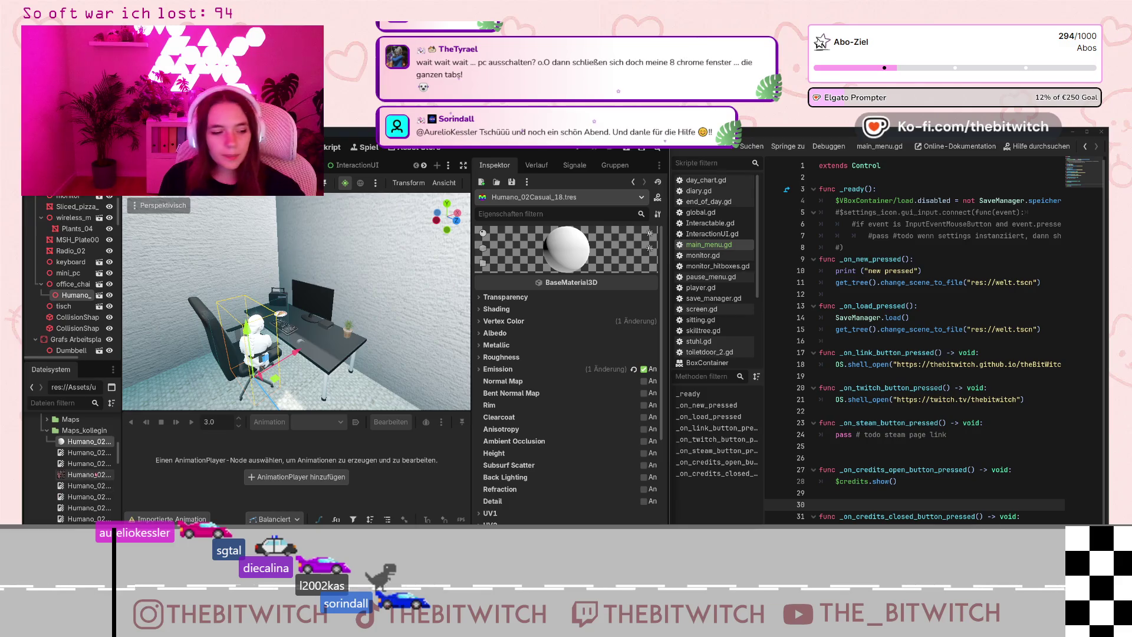
Assign Humano_02Casual_18_Diffuse03.jpg as the material's albedo texture.
{"action": "left_click", "coordinate": [487, 333]}
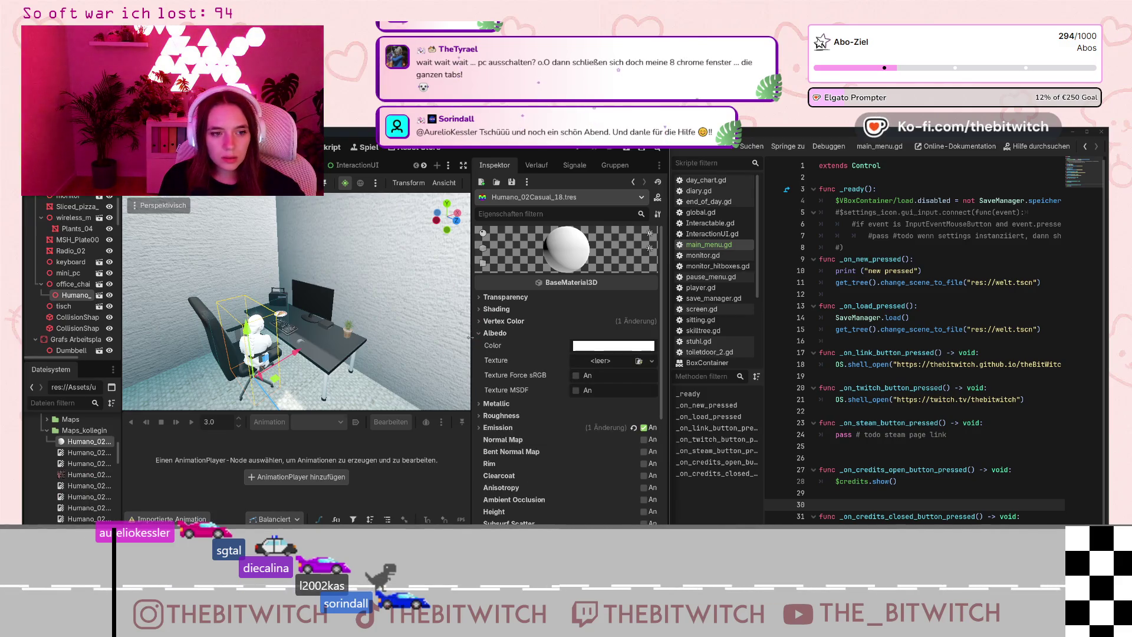
{"action": "left_click", "coordinate": [88, 475]}
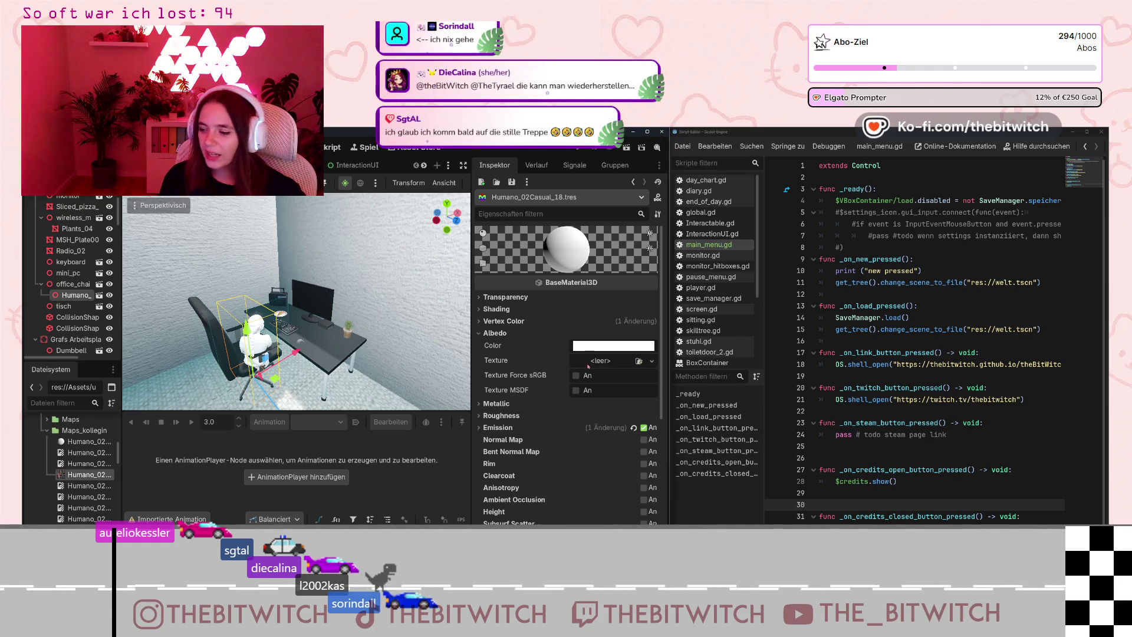
{"action": "left_click_drag", "start_coordinate": [88, 474], "coordinate": [586, 362]}
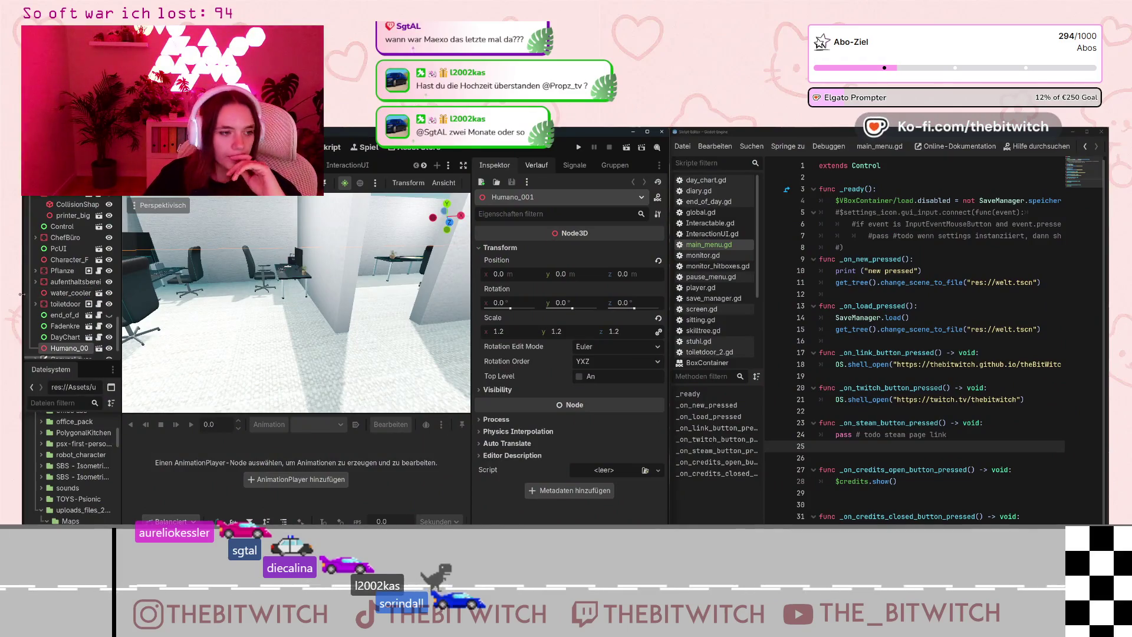
Fly the camera around the office and expand the desk workspace group in the Scene dock.
{"action": "key", "text": "w"}
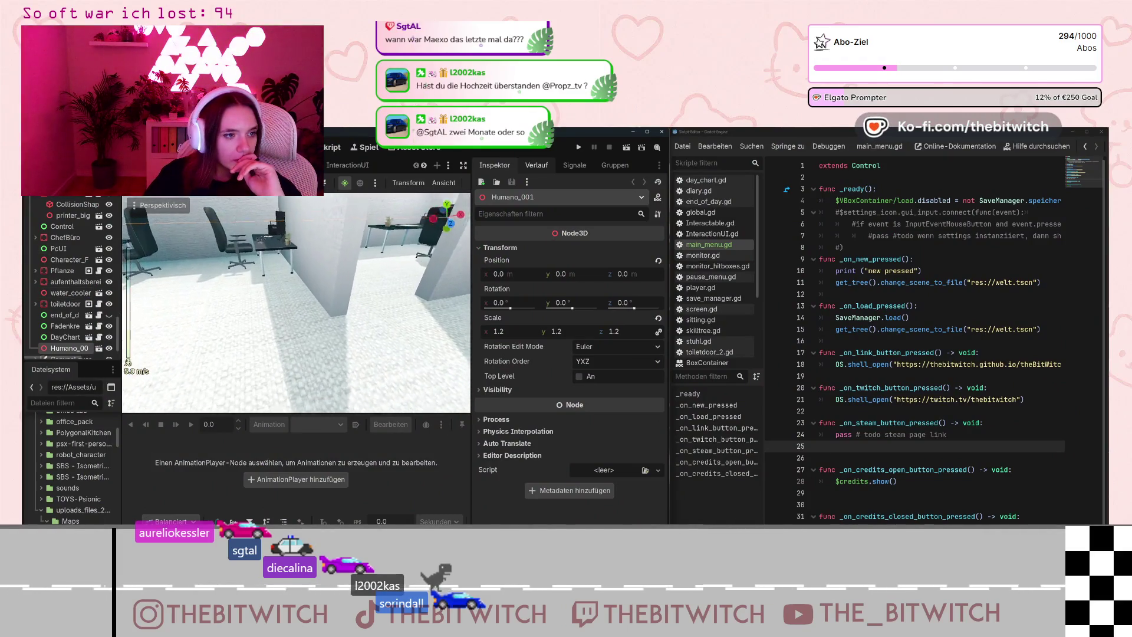
{"action": "key", "text": "s"}
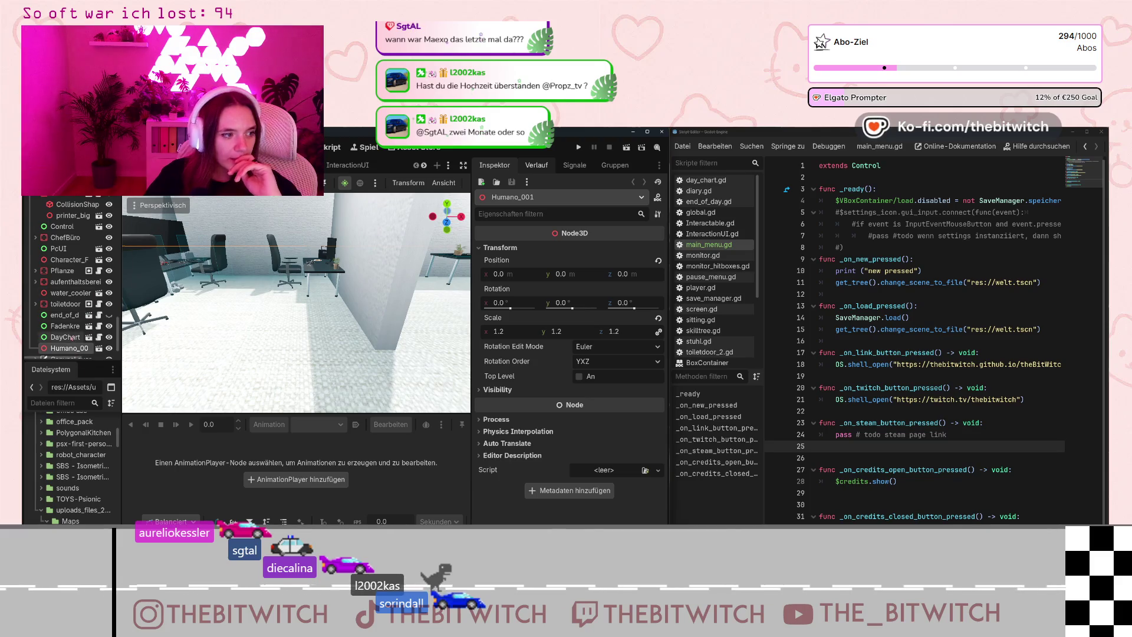
{"action": "scroll", "coordinate": [71, 337], "scroll_direction": "down", "scroll_amount": 1}
{"action": "scroll", "coordinate": [67, 327], "scroll_direction": "up", "scroll_amount": 10}
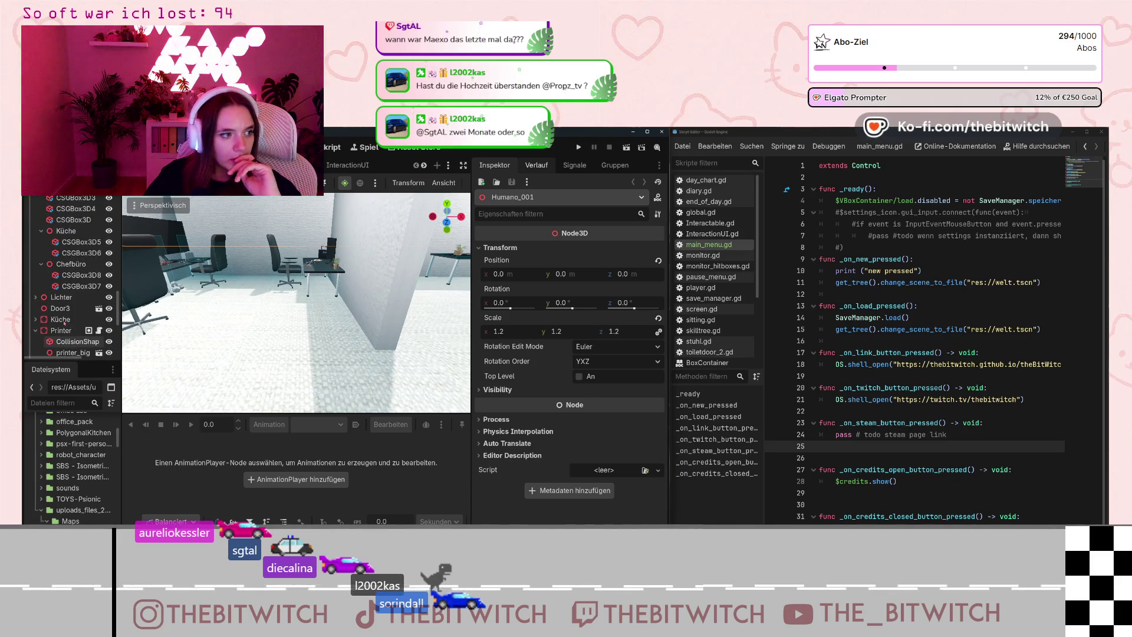
{"action": "scroll", "coordinate": [64, 323], "scroll_direction": "up", "scroll_amount": 5}
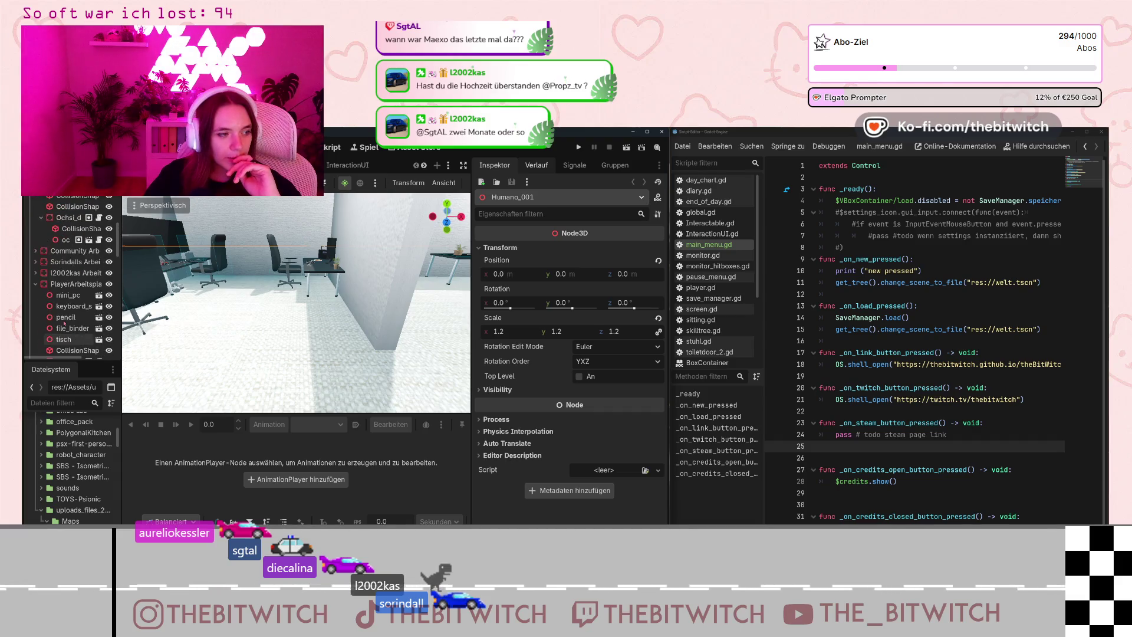
{"action": "scroll", "coordinate": [61, 278], "scroll_direction": "up", "scroll_amount": 5}
{"action": "left_click", "coordinate": [36, 257]}
{"action": "left_click", "coordinate": [35, 258]}
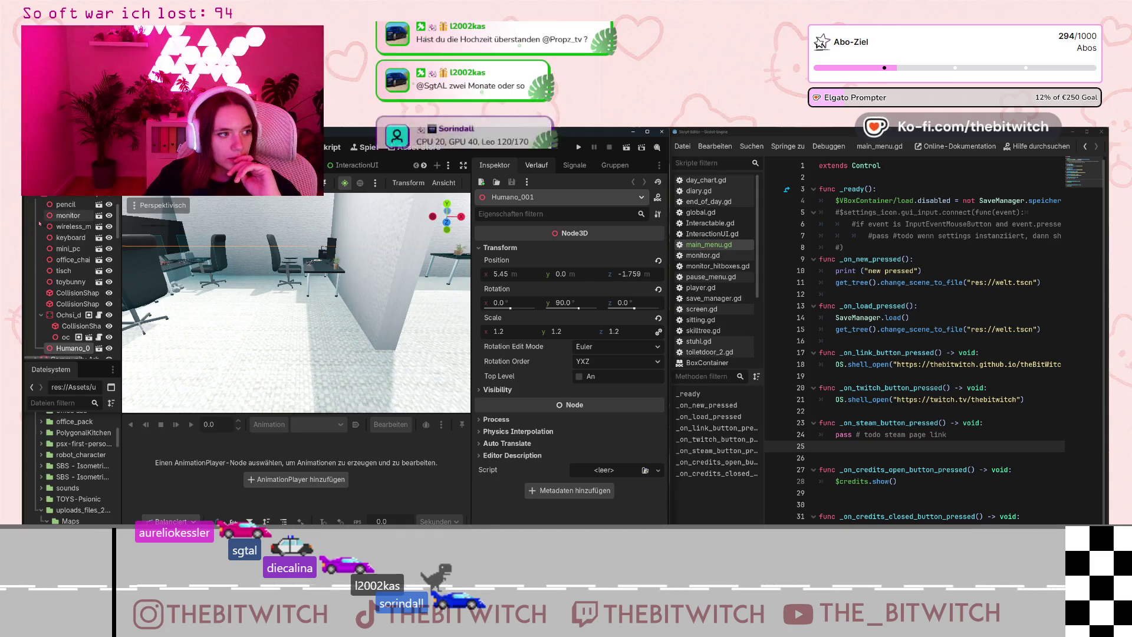
Reparent the Humano_001 node into the desk workspace group.
{"action": "left_click", "coordinate": [65, 268]}
{"action": "scroll", "coordinate": [52, 295], "scroll_direction": "down", "scroll_amount": 5}
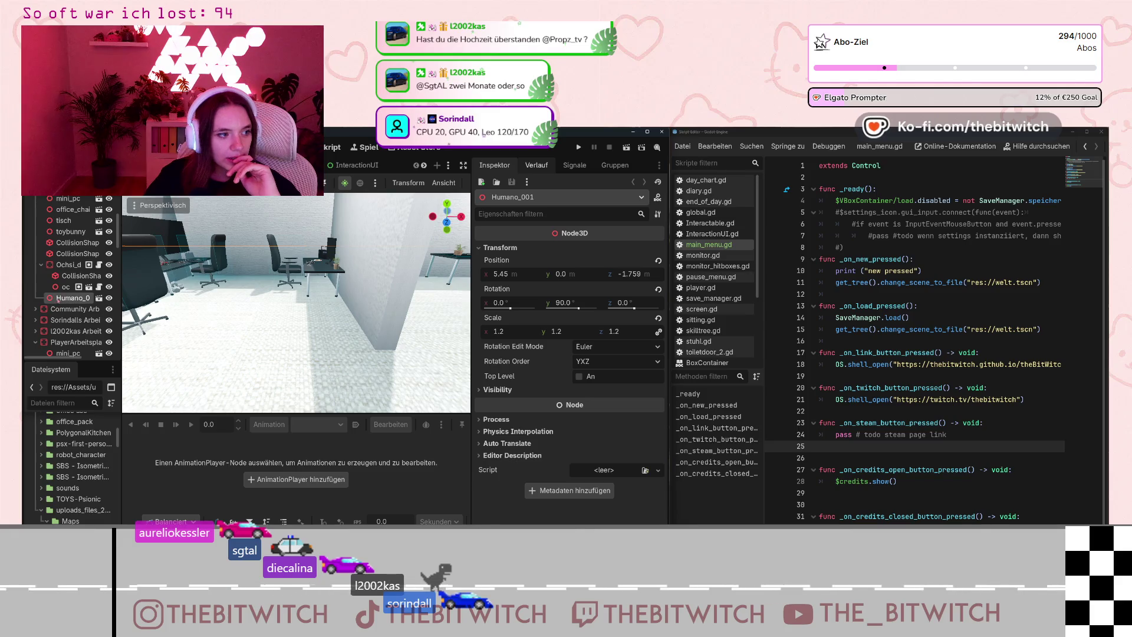
{"action": "scroll", "coordinate": [84, 291], "scroll_direction": "down", "scroll_amount": 2}
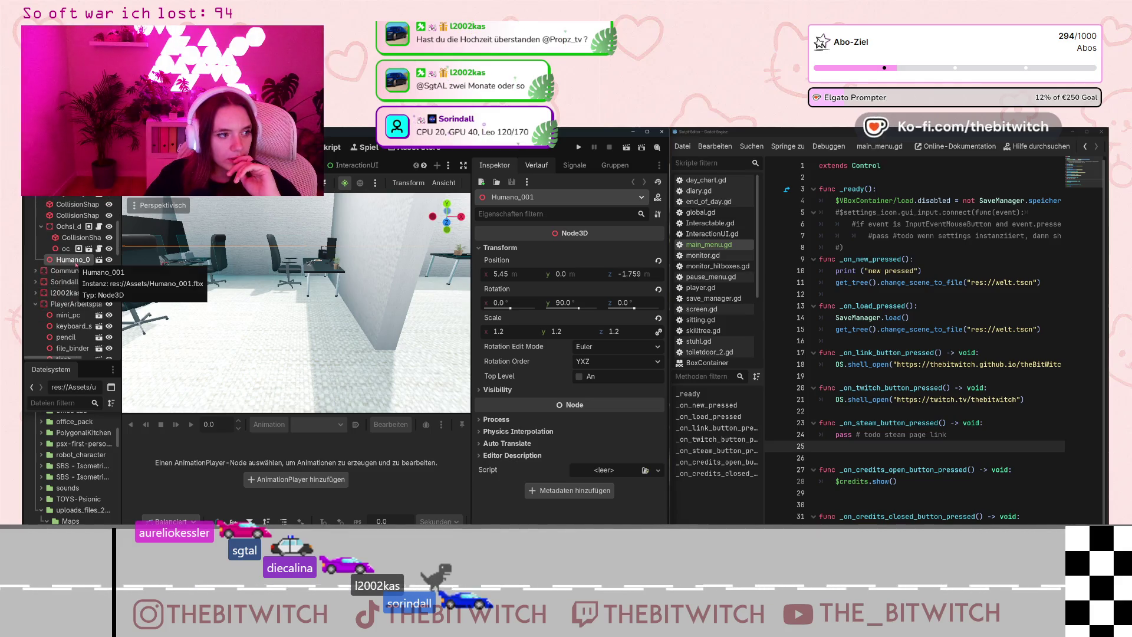
{"action": "left_click_drag", "start_coordinate": [76, 265], "coordinate": [75, 341]}
{"action": "scroll", "coordinate": [65, 298], "scroll_direction": "up", "scroll_amount": 3}
{"action": "scroll", "coordinate": [64, 296], "scroll_direction": "up", "scroll_amount": 10}
Collapse the first desk and player workspace groups and expand another desk's group.
{"action": "left_click", "coordinate": [35, 257]}
{"action": "left_click", "coordinate": [34, 301]}
{"action": "left_click", "coordinate": [36, 301]}
{"action": "left_click", "coordinate": [36, 224]}
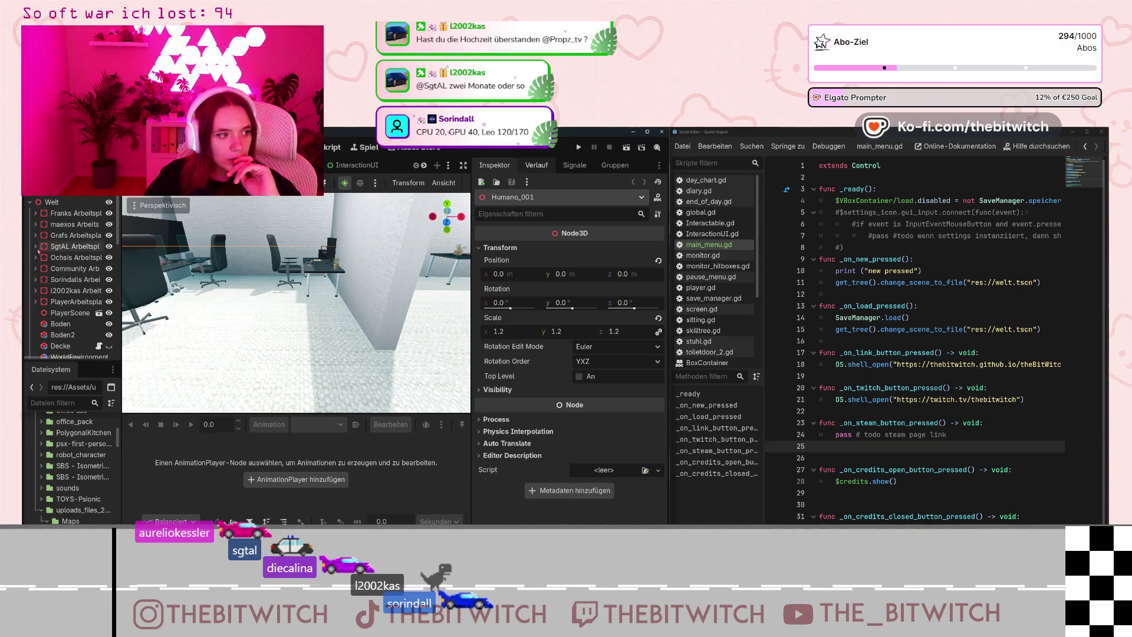
{"action": "scroll", "coordinate": [84, 519], "scroll_direction": "down", "scroll_amount": 10}
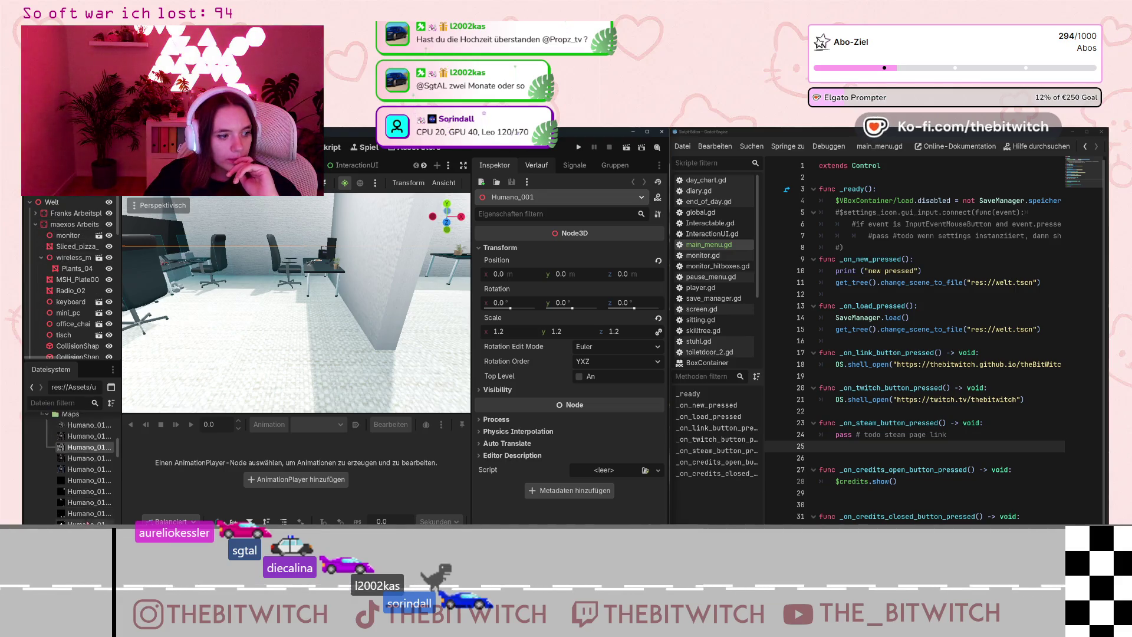
{"action": "scroll", "coordinate": [84, 519], "scroll_direction": "up", "scroll_amount": 5}
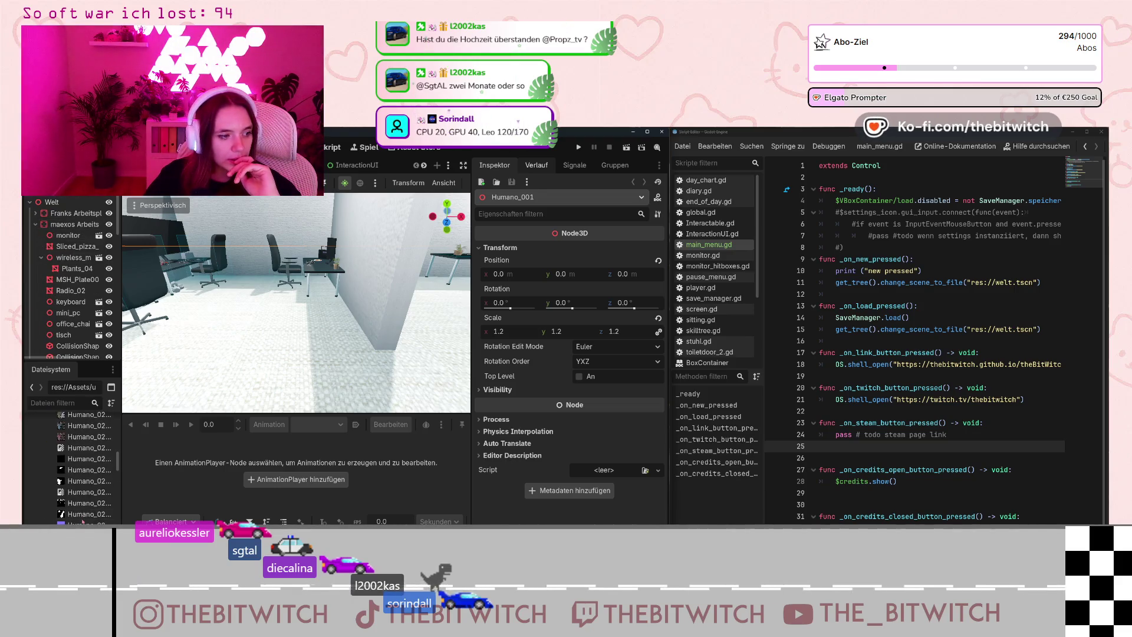
Open Humano_02Casual_18.tres from the Maps_kollegin folder.
{"action": "left_click", "coordinate": [47, 467]}
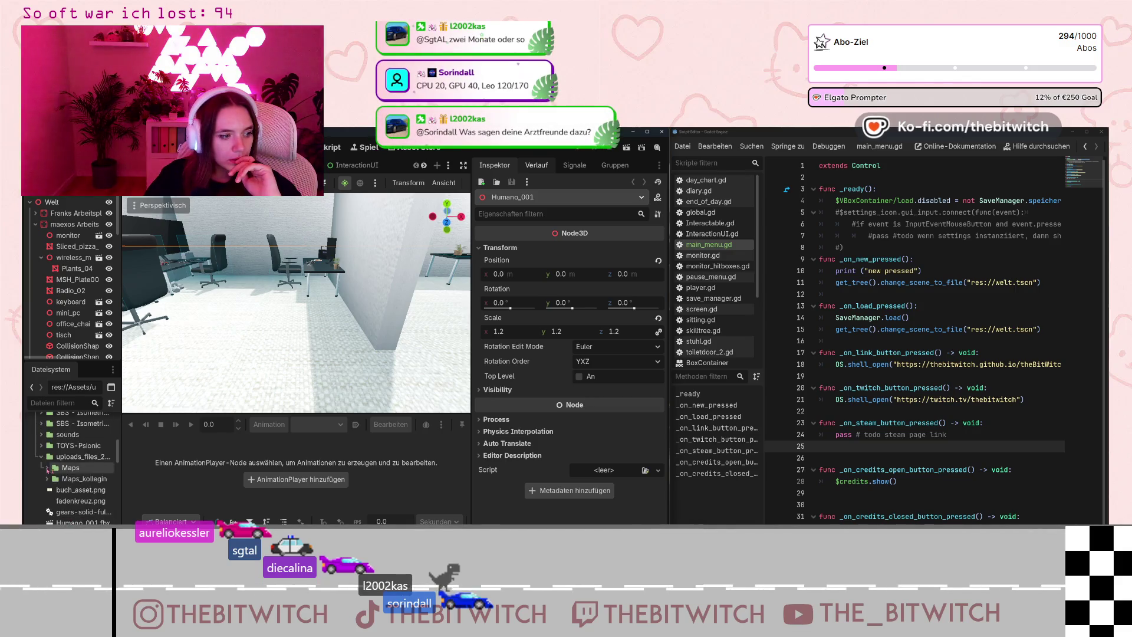
{"action": "left_click", "coordinate": [90, 491]}
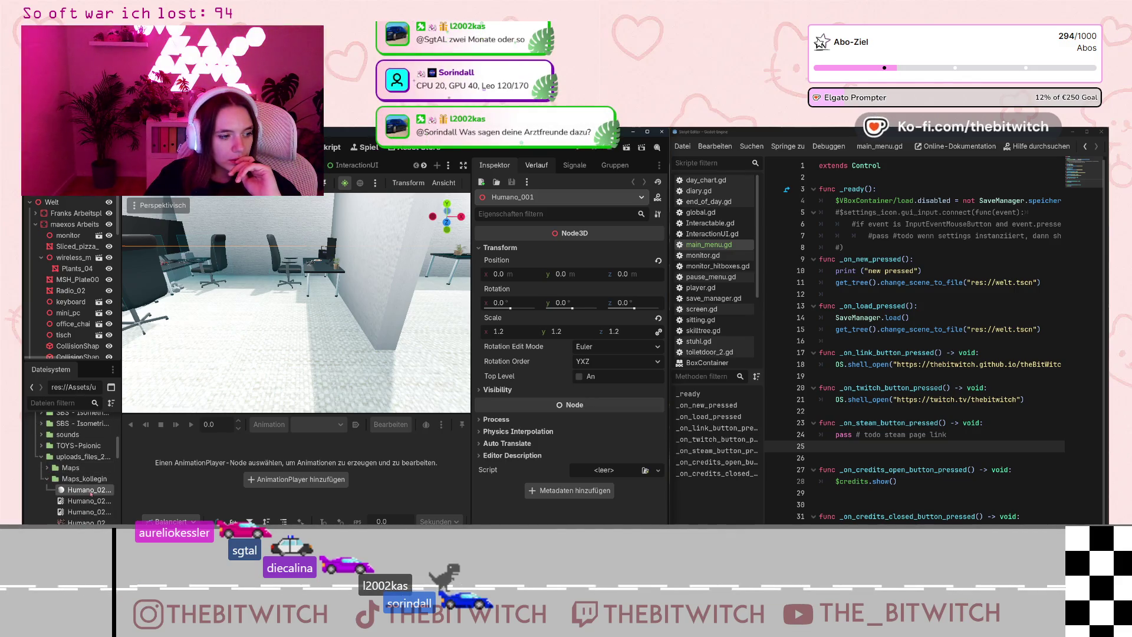
{"action": "double_click", "coordinate": [94, 493]}
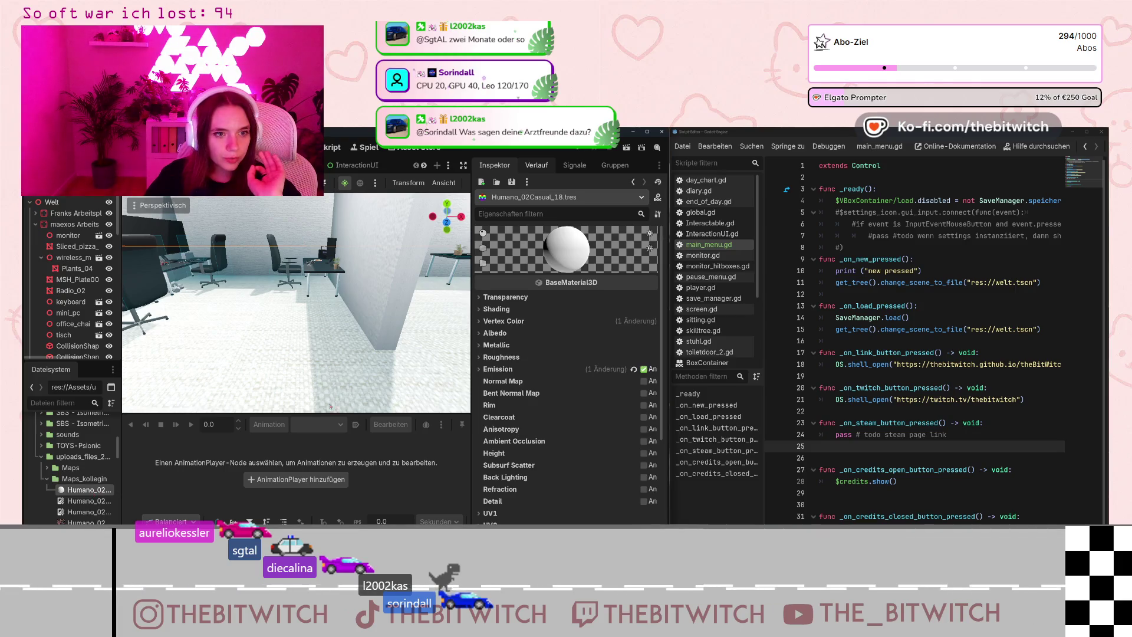
Set the image texture as the material's albedo and review its settings.
{"action": "left_click", "coordinate": [478, 333]}
{"action": "key", "text": "Down"}
{"action": "key", "text": "Down"}
{"action": "key", "text": "Down"}
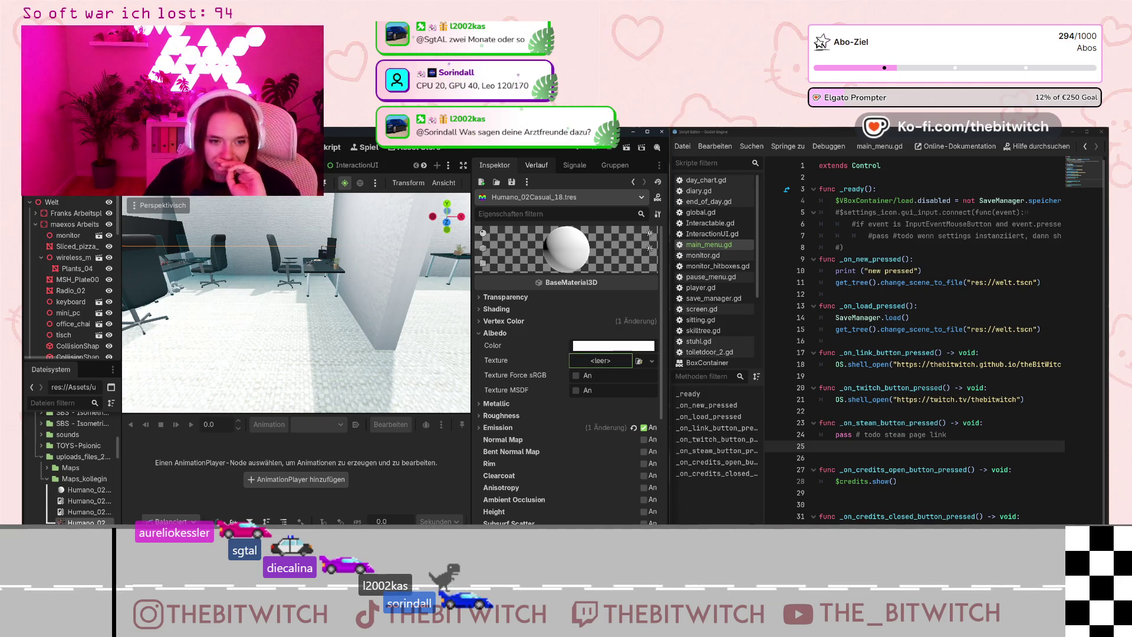
{"action": "left_click_drag", "start_coordinate": [601, 360], "coordinate": [600, 361]}
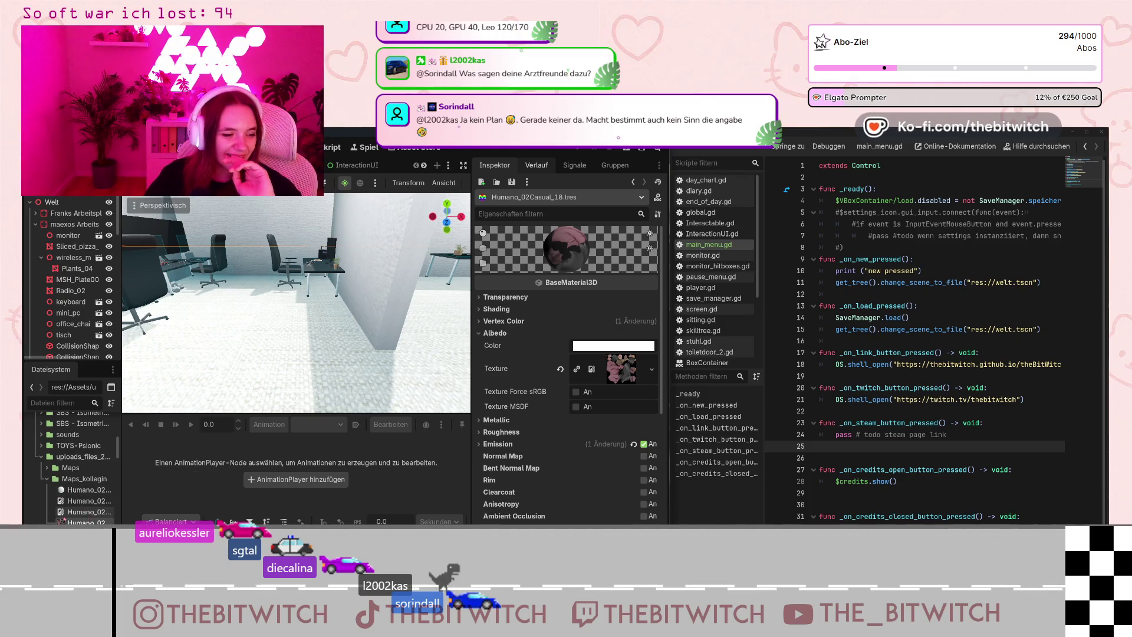
{"action": "scroll", "coordinate": [59, 495], "scroll_direction": "down", "scroll_amount": 1}
{"action": "scroll", "coordinate": [82, 497], "scroll_direction": "down", "scroll_amount": 10}
{"action": "scroll", "coordinate": [82, 497], "scroll_direction": "down", "scroll_amount": 8}
{"action": "scroll", "coordinate": [75, 505], "scroll_direction": "down", "scroll_amount": 6}
{"action": "scroll", "coordinate": [74, 506], "scroll_direction": "up", "scroll_amount": 20}
{"action": "scroll", "coordinate": [74, 505], "scroll_direction": "down", "scroll_amount": 5}
{"action": "scroll", "coordinate": [73, 505], "scroll_direction": "up", "scroll_amount": 4}
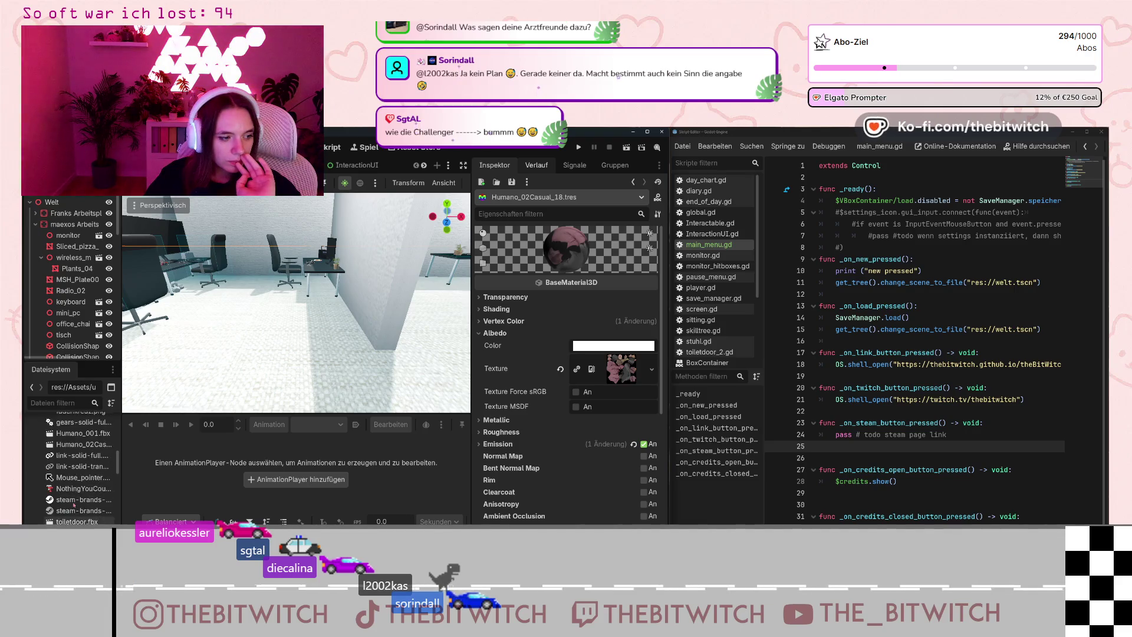
Place Humano_02Casual_18_100K in the office, nest it under a desk workspace group, and frame it.
{"action": "left_click_drag", "start_coordinate": [75, 480], "coordinate": [298, 276]}
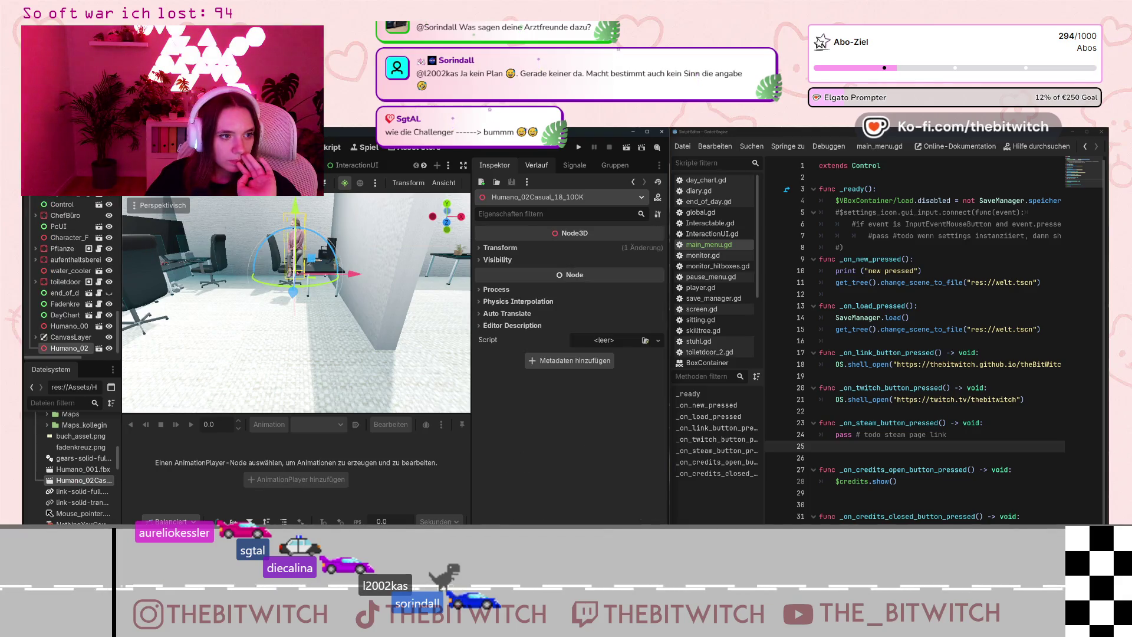
{"action": "scroll", "coordinate": [221, 308], "scroll_direction": "up", "scroll_amount": 8}
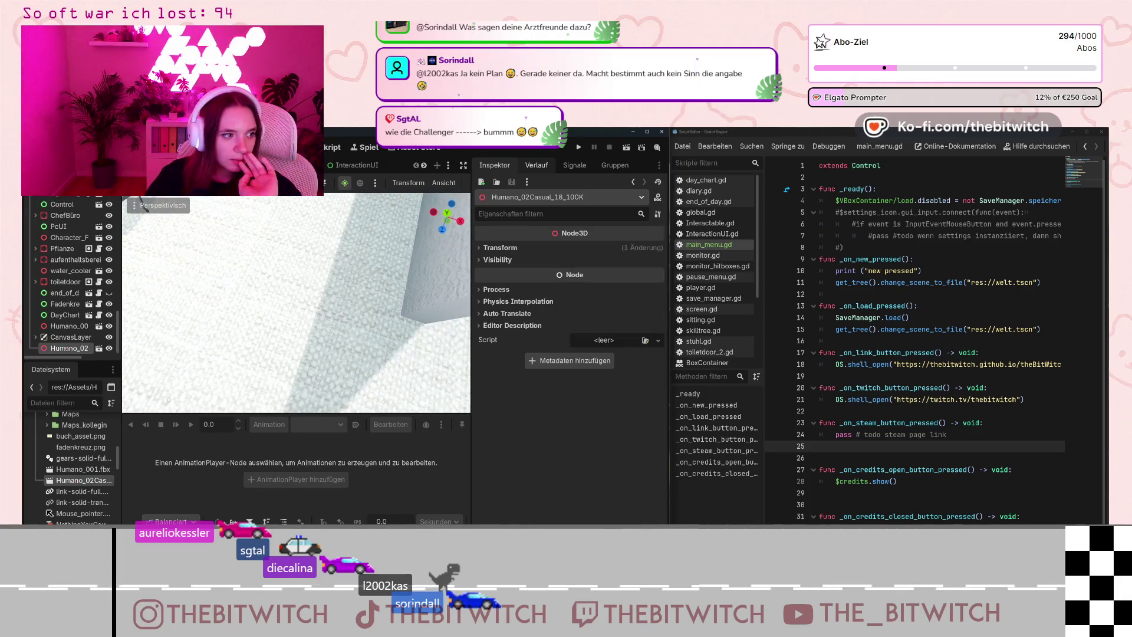
{"action": "mouse_move", "coordinate": [72, 326]}
{"action": "left_mouse_down"}
{"action": "mouse_move", "coordinate": [65, 203]}
{"action": "mouse_move", "coordinate": [60, 275]}
{"action": "left_mouse_up"}
{"action": "left_click_drag", "start_coordinate": [60, 235], "coordinate": [61, 234]}
{"action": "scroll", "coordinate": [282, 241], "scroll_direction": "down", "scroll_amount": 3}
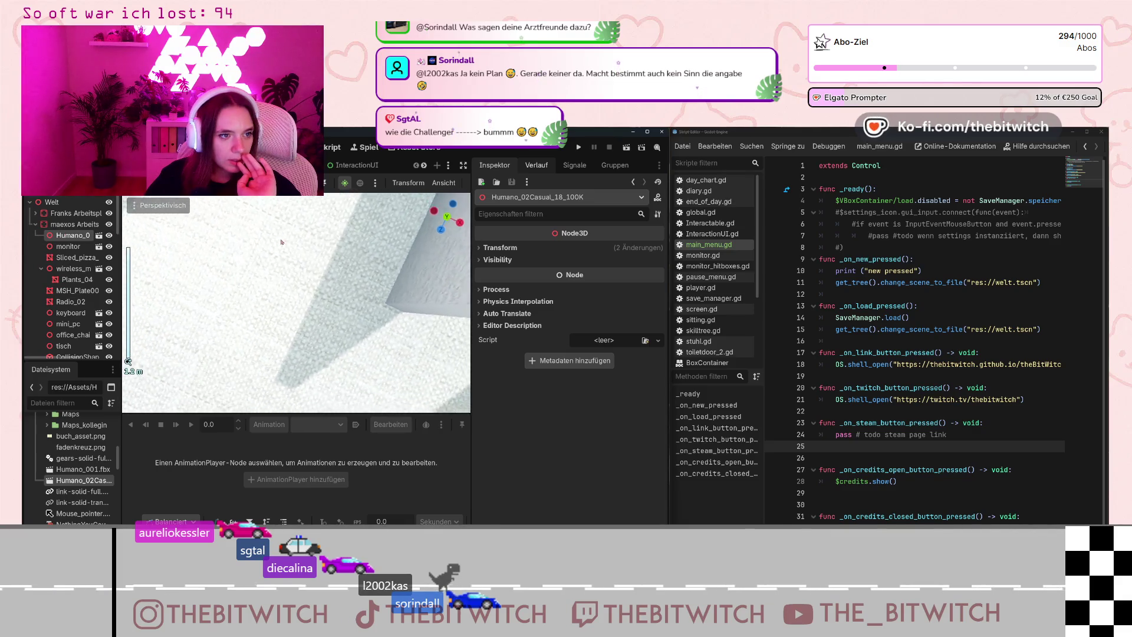
{"action": "key", "text": "f"}
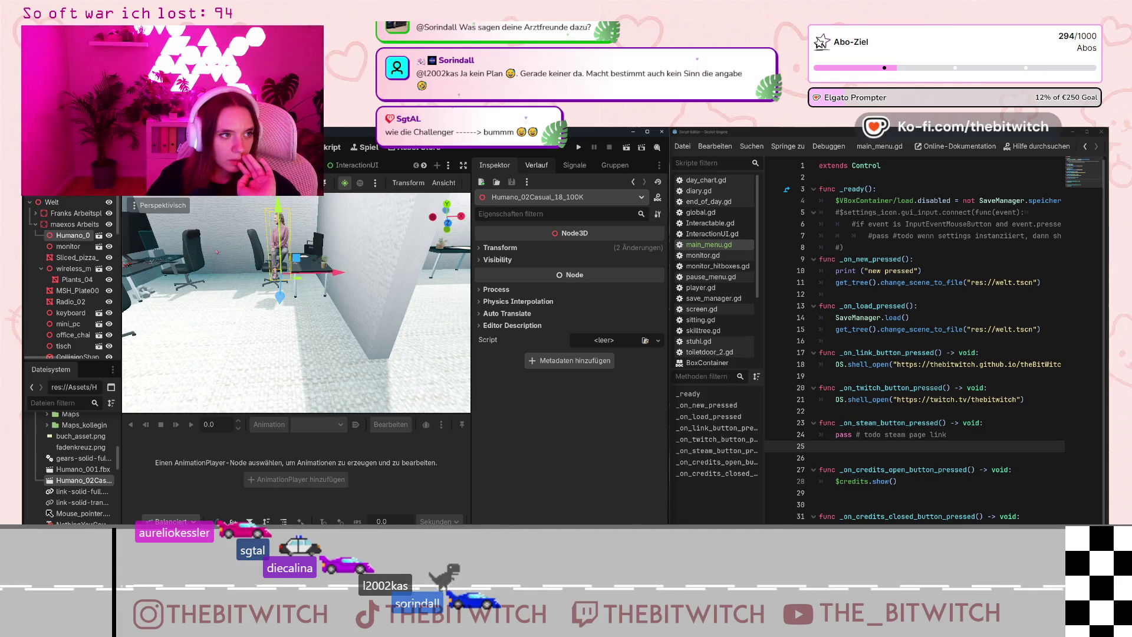
Fly around the office view and pick out the new character.
{"action": "left_click", "coordinate": [246, 281]}
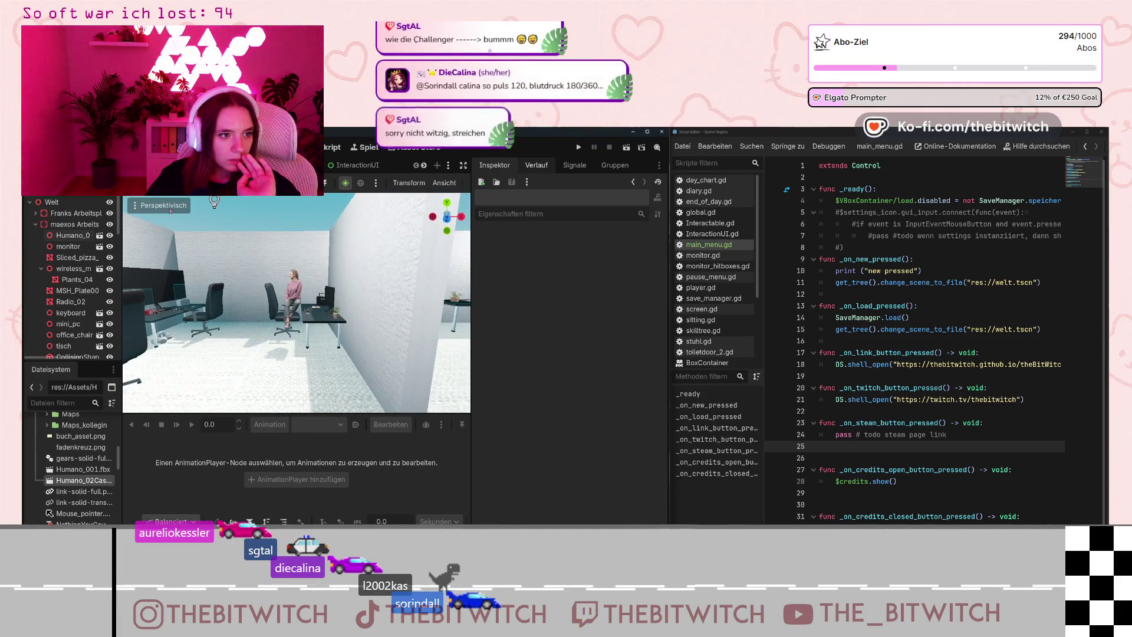
{"action": "scroll", "coordinate": [228, 266], "scroll_direction": "up", "scroll_amount": 5}
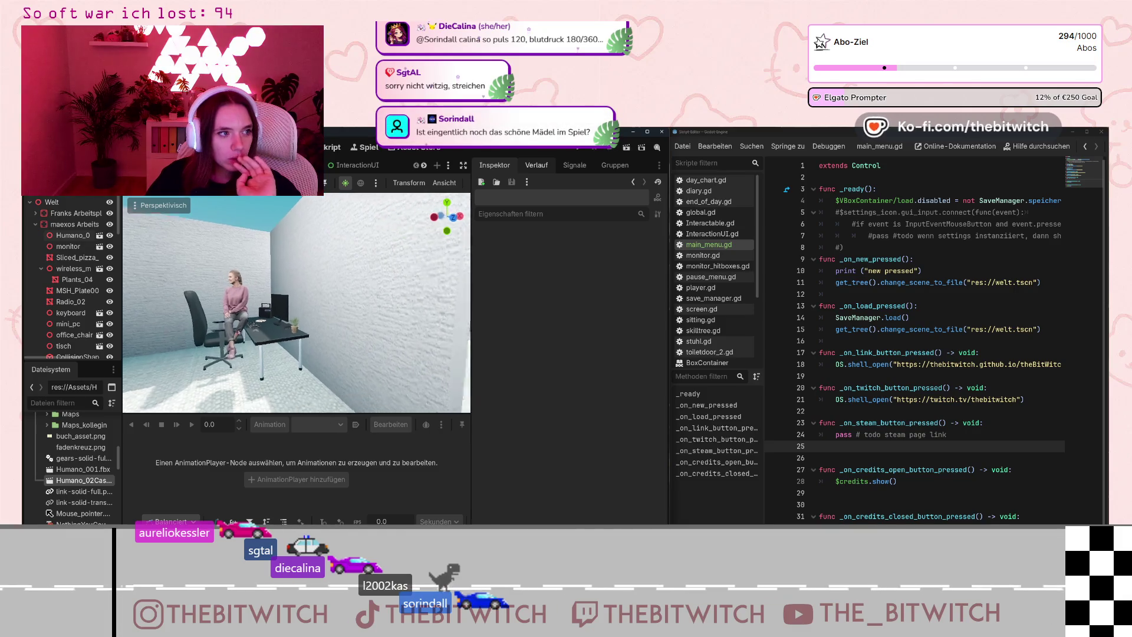
{"action": "mouse_move", "coordinate": [158, 225]}
{"action": "left_mouse_down"}
{"action": "mouse_move", "coordinate": [195, 225]}
{"action": "mouse_move", "coordinate": [348, 352]}
{"action": "left_mouse_up"}
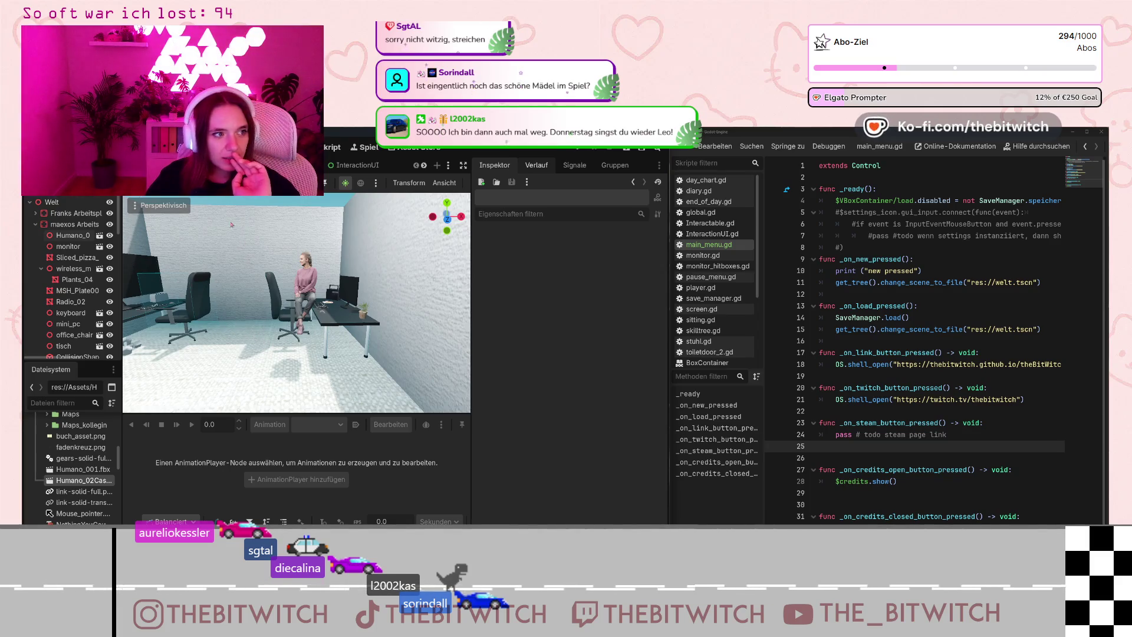
{"action": "mouse_move", "coordinate": [279, 277]}
{"action": "left_mouse_down"}
{"action": "mouse_move", "coordinate": [321, 277]}
{"action": "mouse_move", "coordinate": [260, 309]}
{"action": "left_mouse_up"}
{"action": "mouse_move", "coordinate": [161, 240]}
{"action": "left_mouse_down"}
{"action": "mouse_move", "coordinate": [202, 236]}
{"action": "mouse_move", "coordinate": [206, 274]}
{"action": "mouse_move", "coordinate": [208, 241]}
{"action": "left_mouse_up"}
{"action": "scroll", "coordinate": [202, 236], "scroll_direction": "down", "scroll_amount": 2}
{"action": "scroll", "coordinate": [202, 236], "scroll_direction": "down", "scroll_amount": 2}
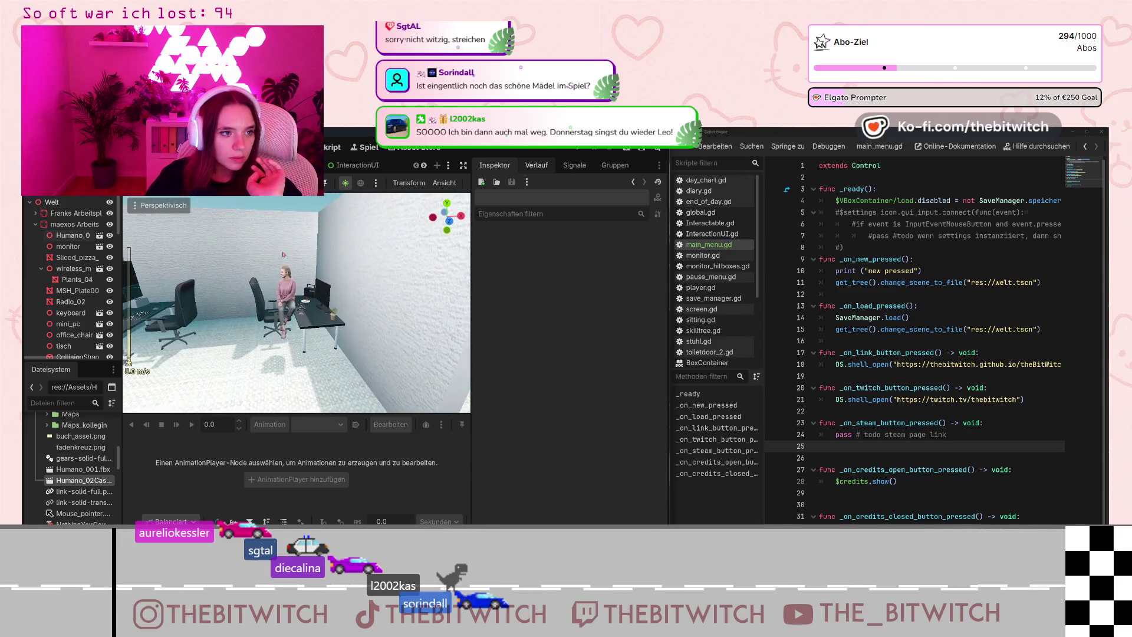
{"action": "left_click", "coordinate": [277, 307]}
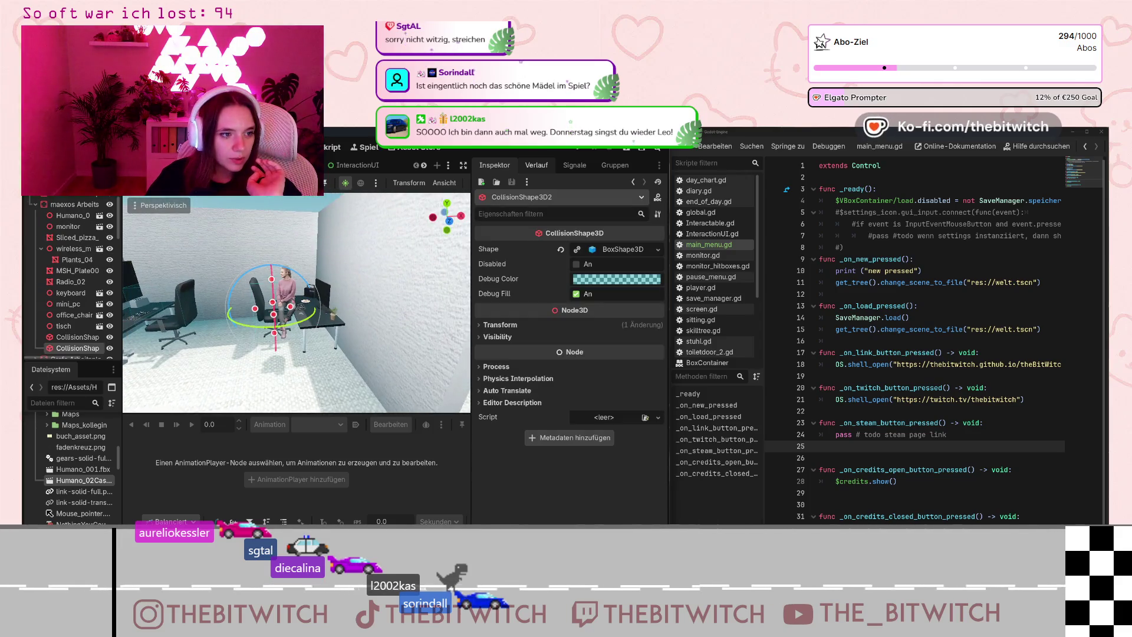
Move the Humano_02 character down onto the desk chair with the gizmo.
{"action": "left_click", "coordinate": [286, 298]}
{"action": "left_click_drag", "start_coordinate": [282, 352], "coordinate": [285, 268]}
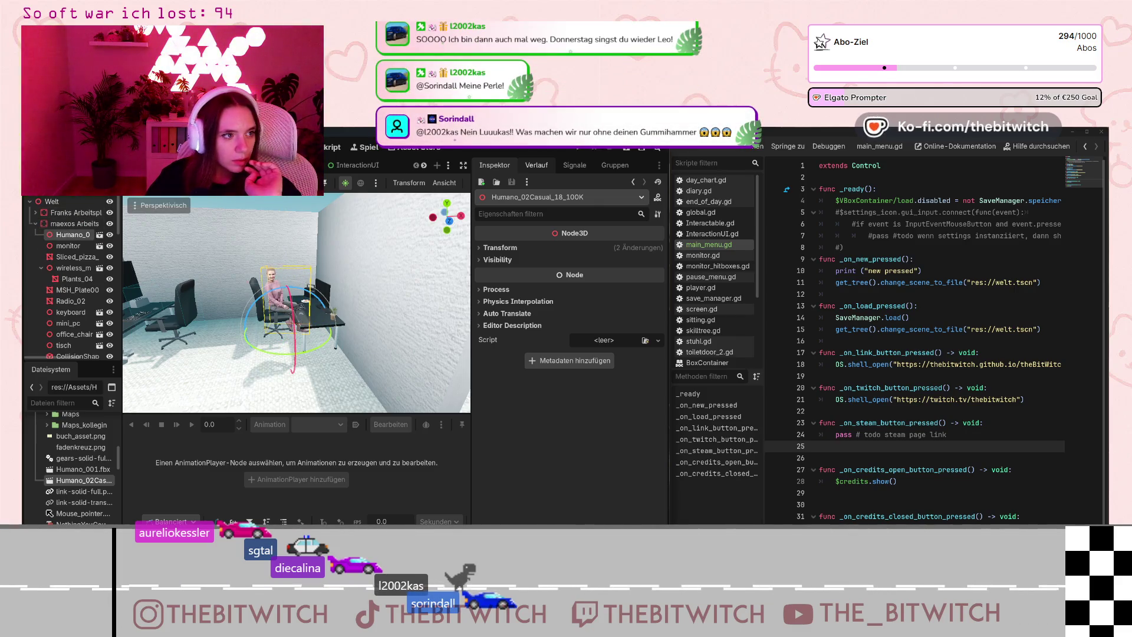
{"action": "mouse_move", "coordinate": [289, 279]}
{"action": "left_mouse_down"}
{"action": "mouse_move", "coordinate": [306, 400]}
{"action": "mouse_move", "coordinate": [295, 364]}
{"action": "left_mouse_up"}
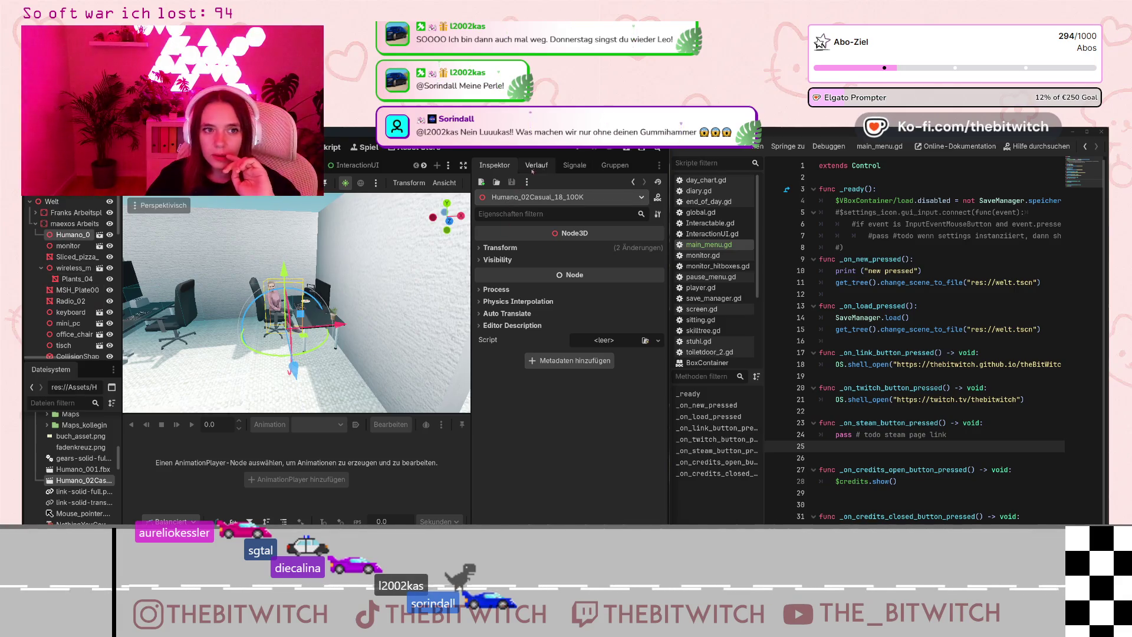
Set the character's linked Transform scale to 1.2.
{"action": "left_click", "coordinate": [490, 247]}
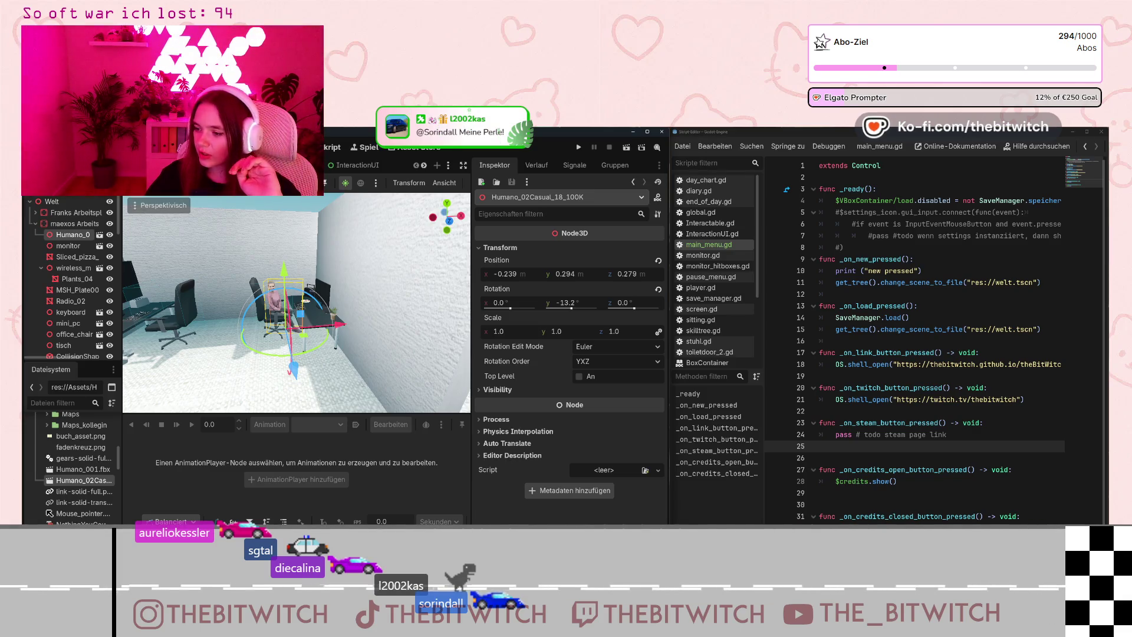
{"action": "left_click", "coordinate": [499, 332]}
{"action": "left_click", "coordinate": [488, 335]}
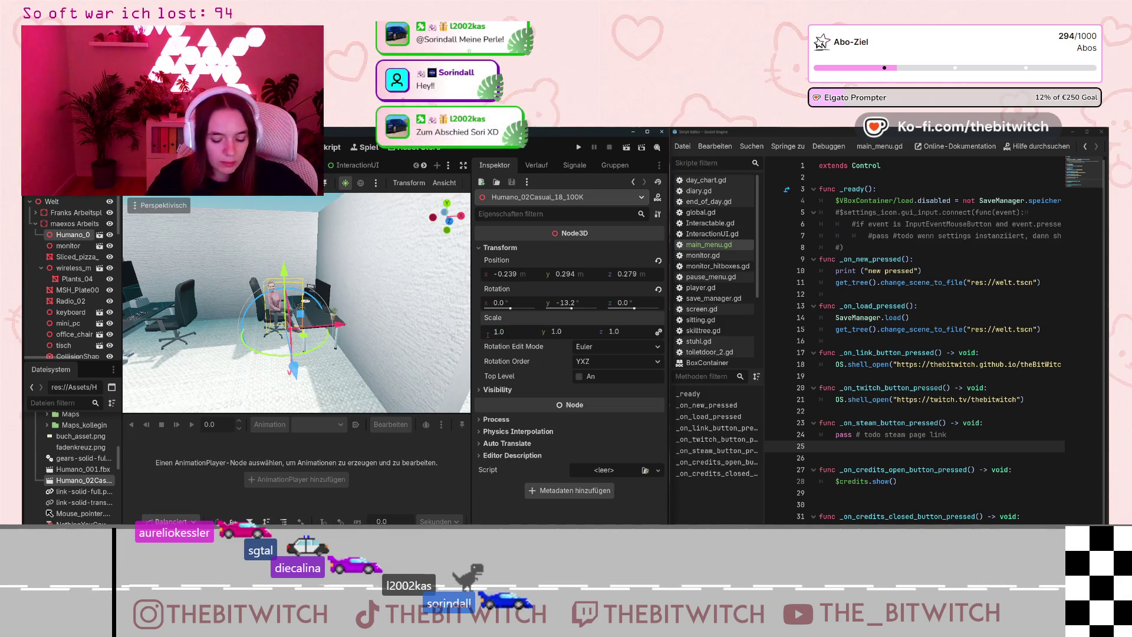
{"action": "type", "text": ".2"}
{"action": "key", "text": "Return"}
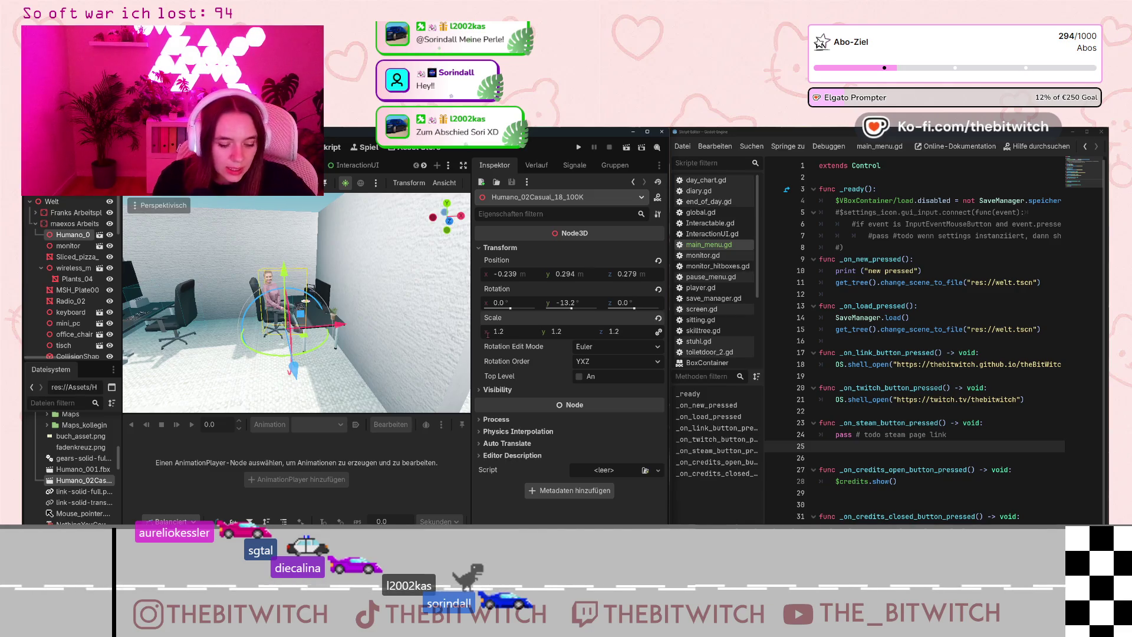
{"action": "scroll", "coordinate": [462, 320], "scroll_direction": "down", "scroll_amount": 3}
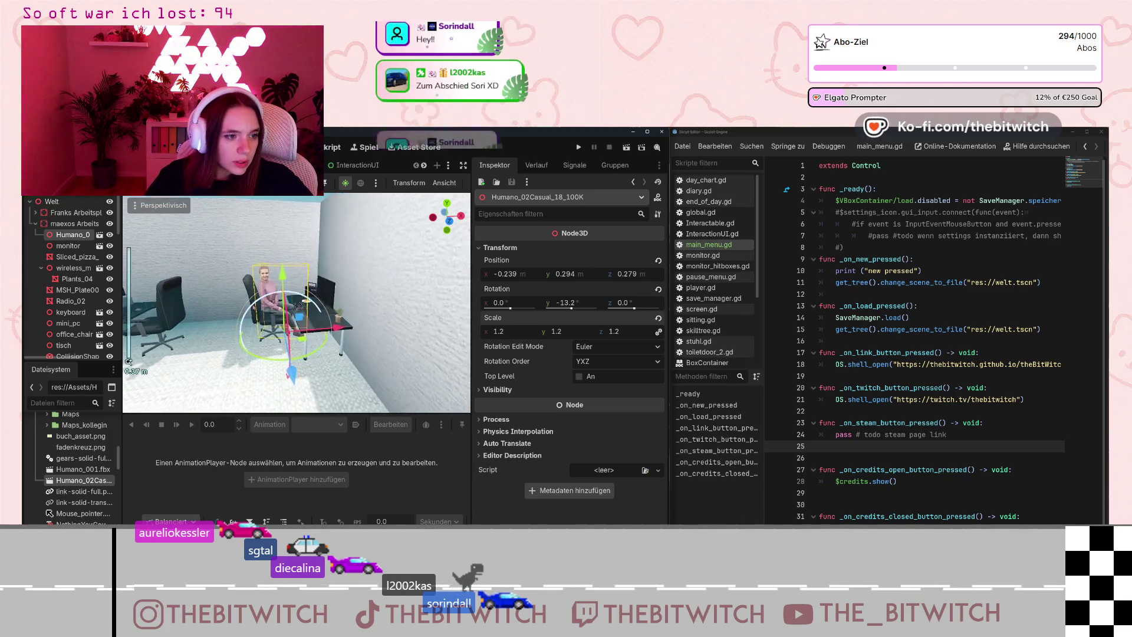
Orbit around the seated character, then widen the 3D viewport by narrowing the Inspector.
{"action": "left_click_drag", "start_coordinate": [295, 304], "coordinate": [342, 304]}
{"action": "scroll", "coordinate": [323, 311], "scroll_direction": "down", "scroll_amount": 10}
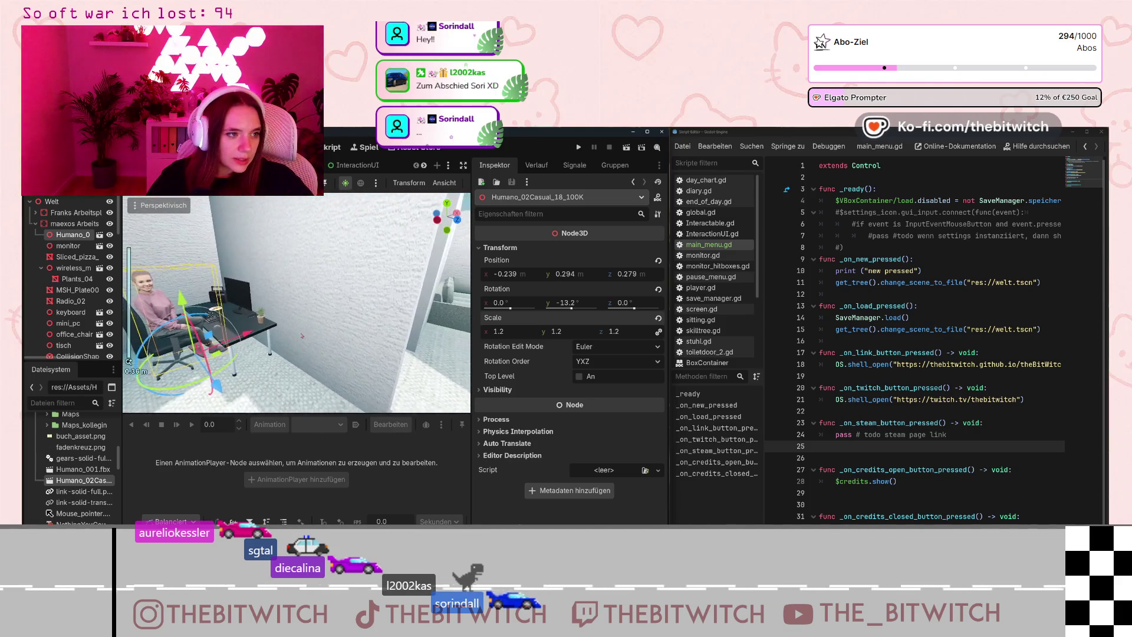
{"action": "scroll", "coordinate": [323, 311], "scroll_direction": "up", "scroll_amount": 5}
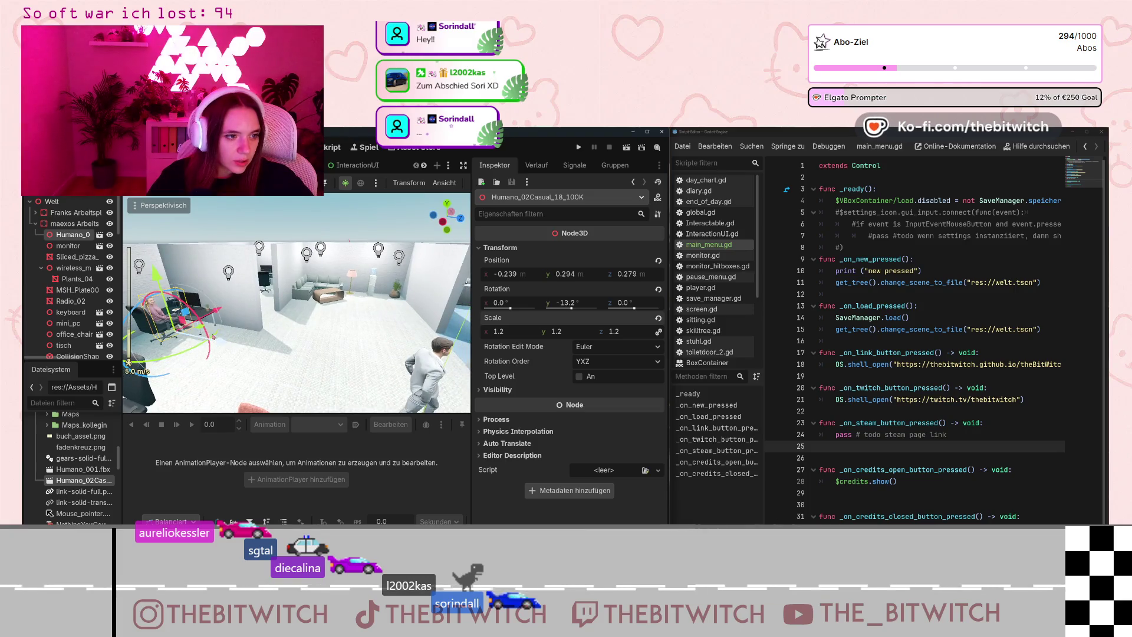
{"action": "scroll", "coordinate": [271, 299], "scroll_direction": "up", "scroll_amount": 2}
{"action": "scroll", "coordinate": [270, 299], "scroll_direction": "down", "scroll_amount": 5}
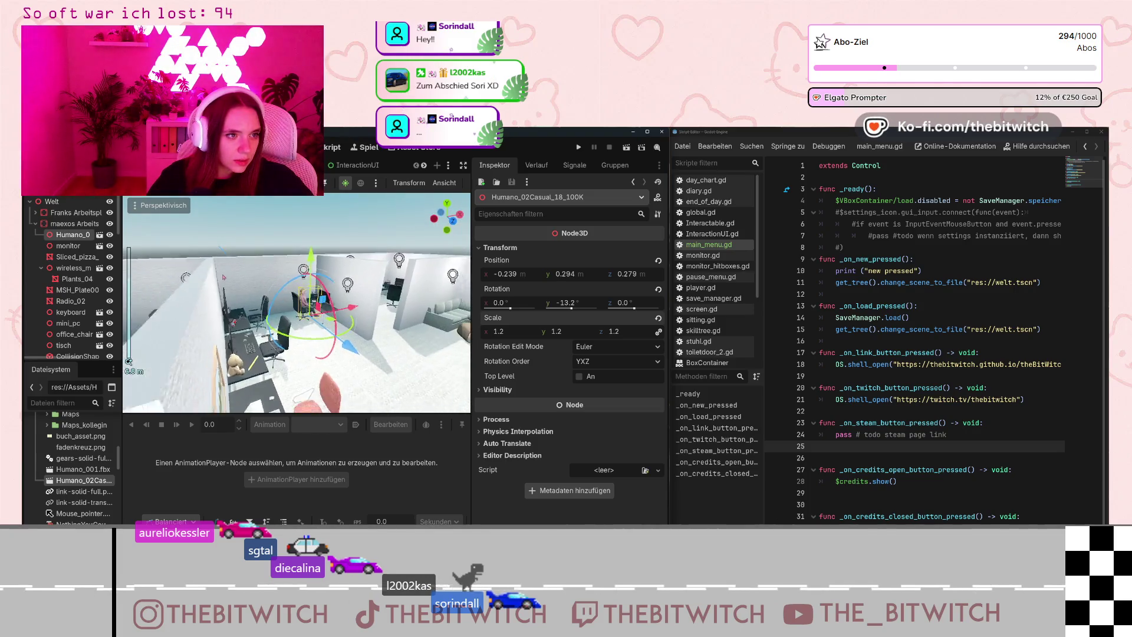
{"action": "key", "text": "w"}
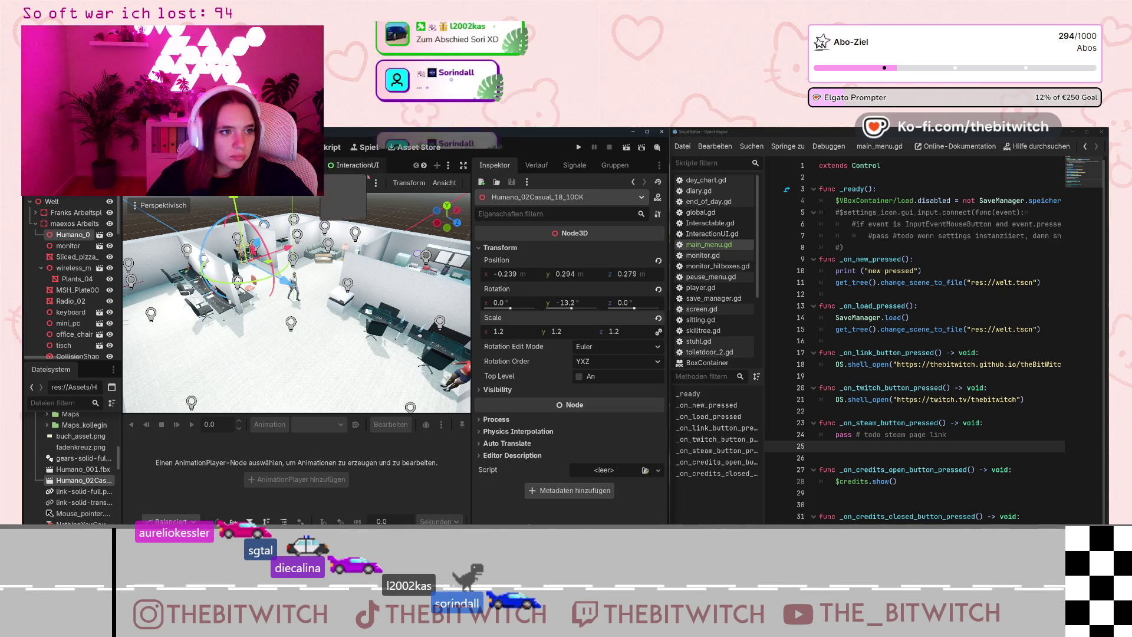
{"action": "mouse_move", "coordinate": [471, 187]}
{"action": "left_mouse_down"}
{"action": "mouse_move", "coordinate": [566, 190]}
{"action": "mouse_move", "coordinate": [548, 196]}
{"action": "left_mouse_up"}
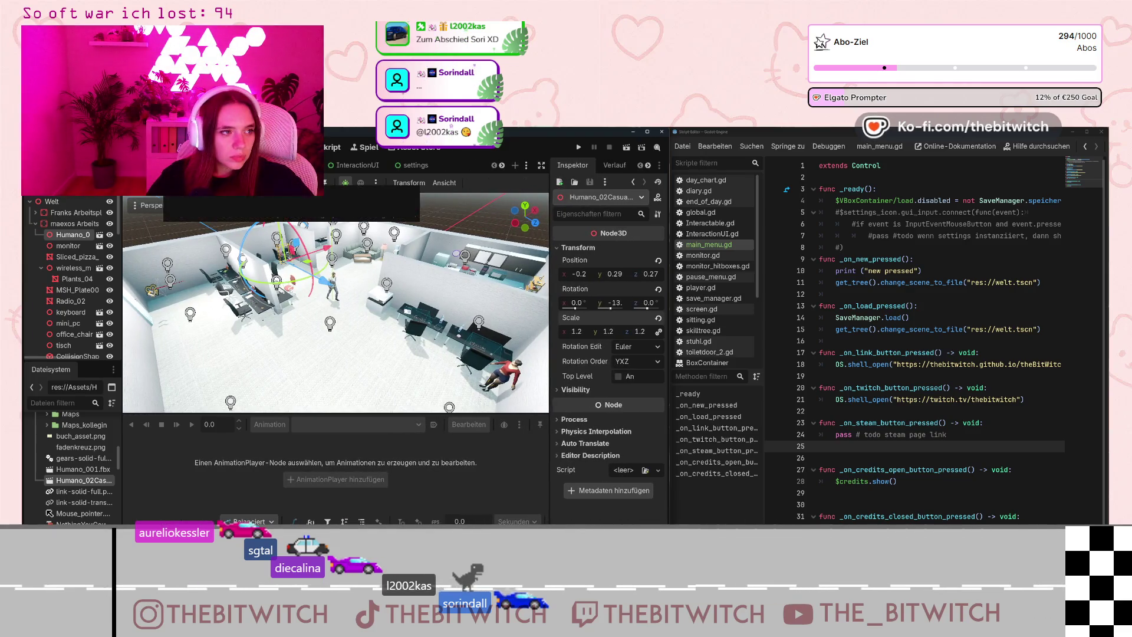
Bring the view down close to the seated Humano_02Casual woman at her desk.
{"action": "left_click_drag", "start_coordinate": [336, 303], "coordinate": [333, 277]}
{"action": "mouse_move", "coordinate": [254, 283]}
{"action": "left_mouse_down"}
{"action": "mouse_move", "coordinate": [232, 260]}
{"action": "mouse_move", "coordinate": [340, 413]}
{"action": "mouse_move", "coordinate": [341, 295]}
{"action": "left_mouse_up"}
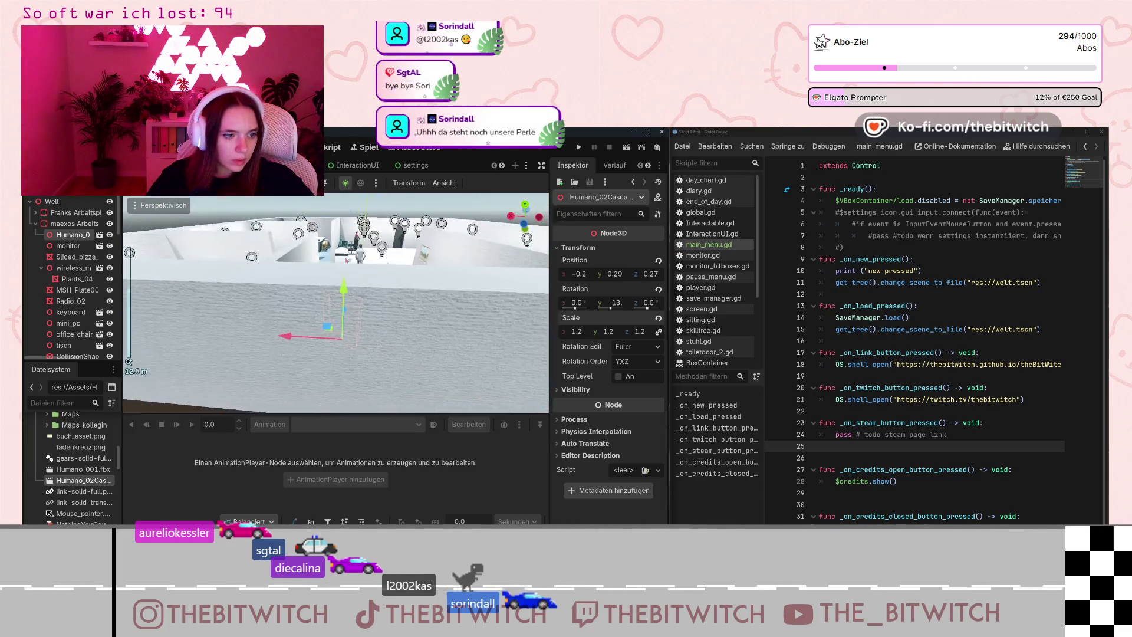
{"action": "scroll", "coordinate": [342, 270], "scroll_direction": "up", "scroll_amount": 3}
{"action": "scroll", "coordinate": [341, 271], "scroll_direction": "up", "scroll_amount": 2}
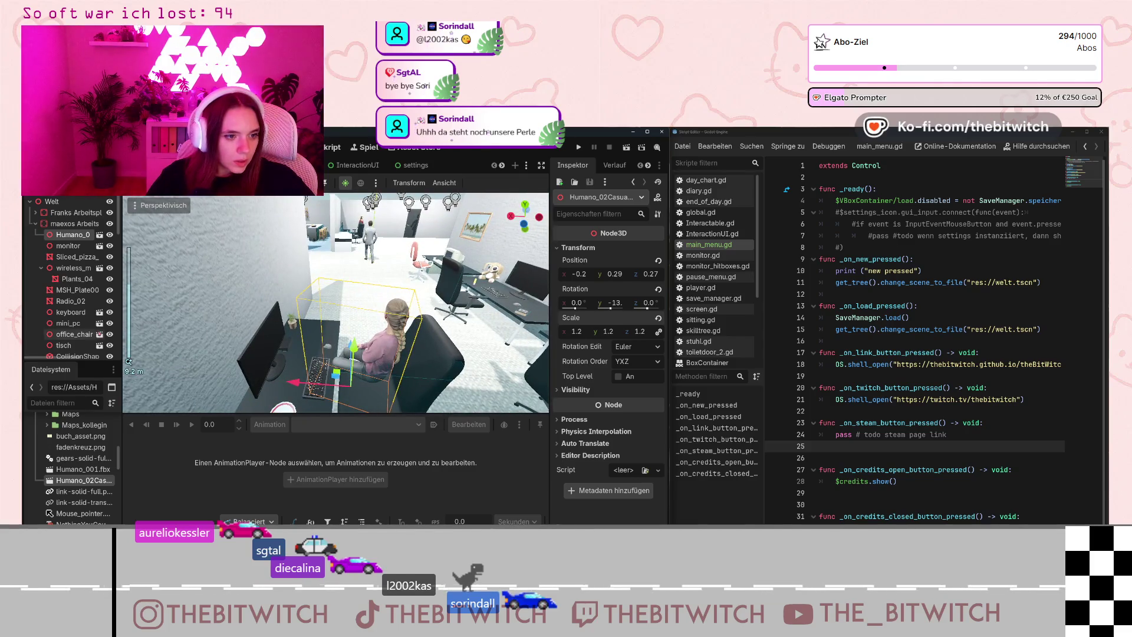
{"action": "key", "text": "e"}
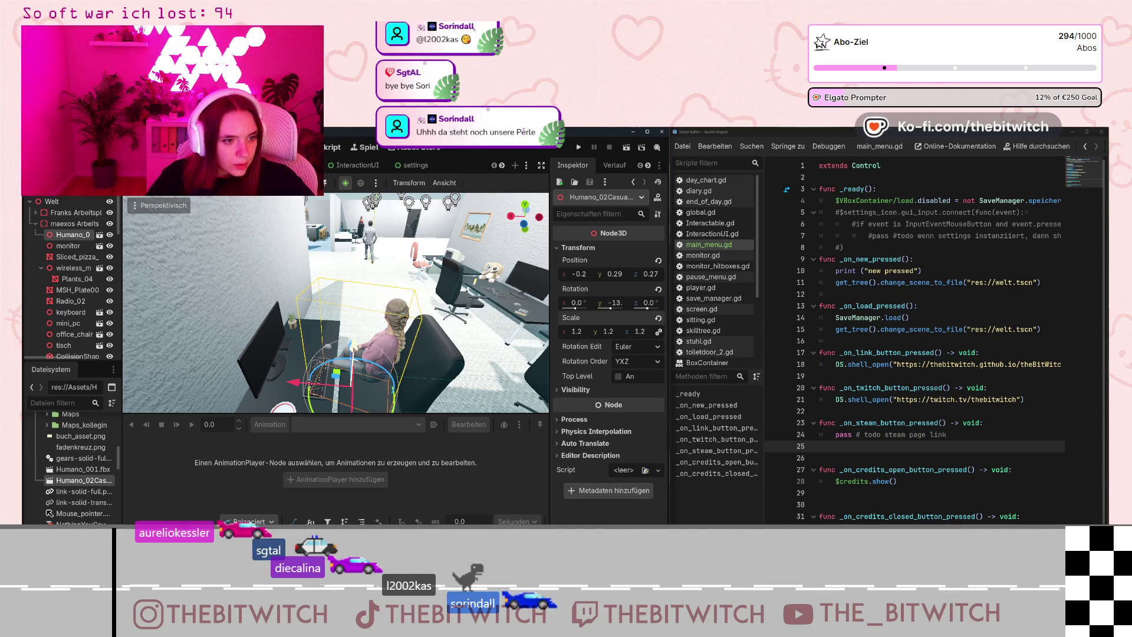
{"action": "left_click_drag", "start_coordinate": [283, 353], "coordinate": [366, 352]}
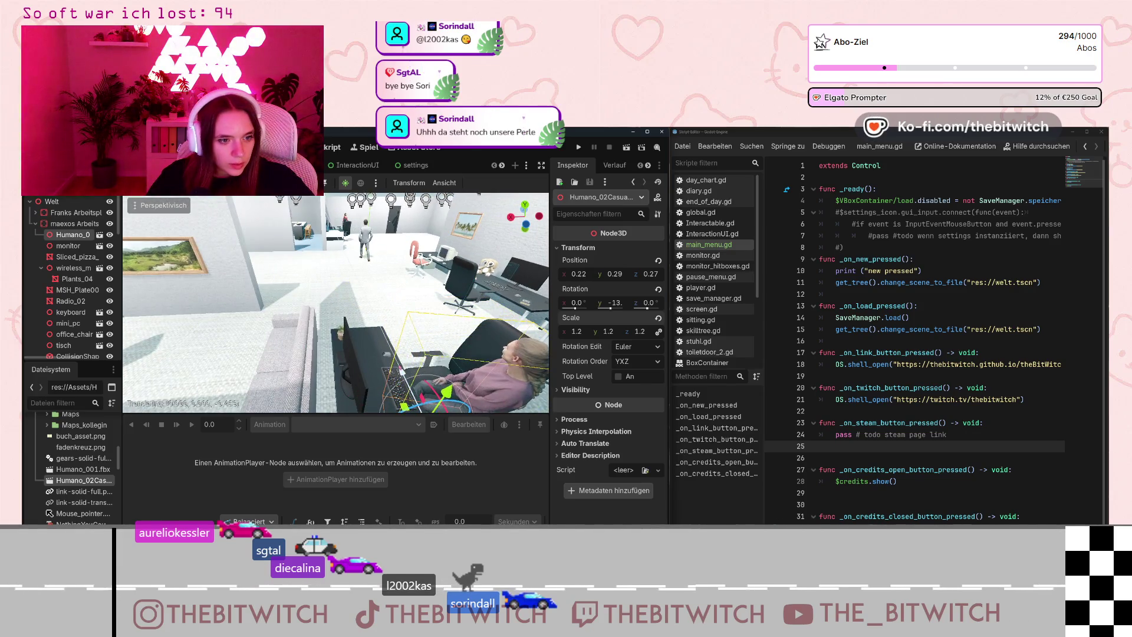
{"action": "scroll", "coordinate": [336, 303], "scroll_direction": "down", "scroll_amount": 5}
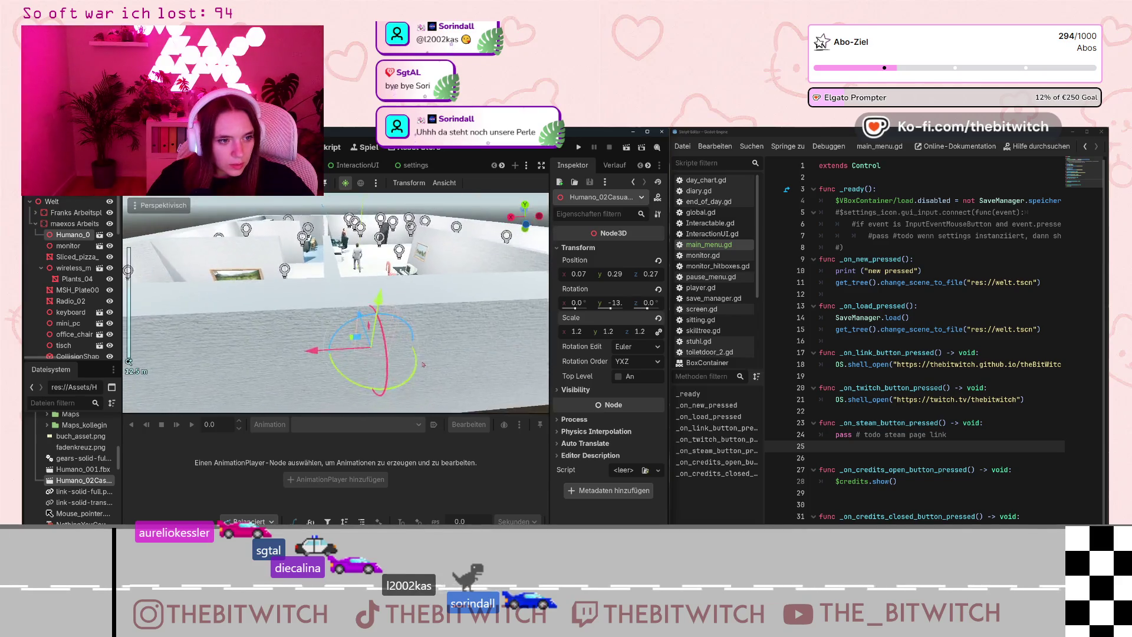
{"action": "key", "text": "w"}
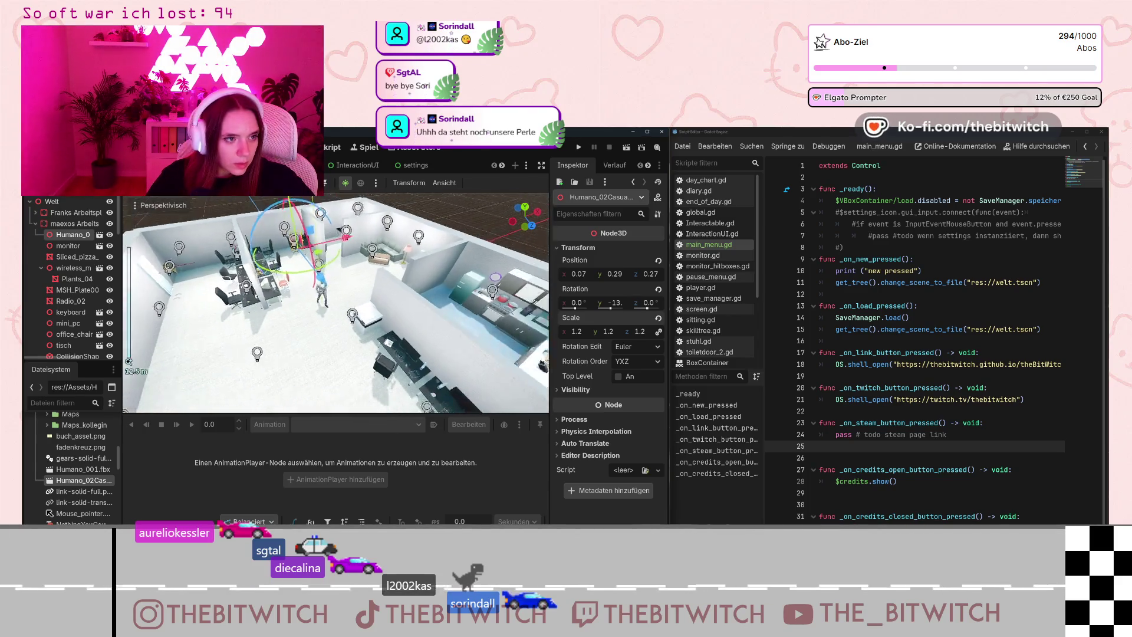
{"action": "scroll", "coordinate": [336, 302], "scroll_direction": "up", "scroll_amount": 3}
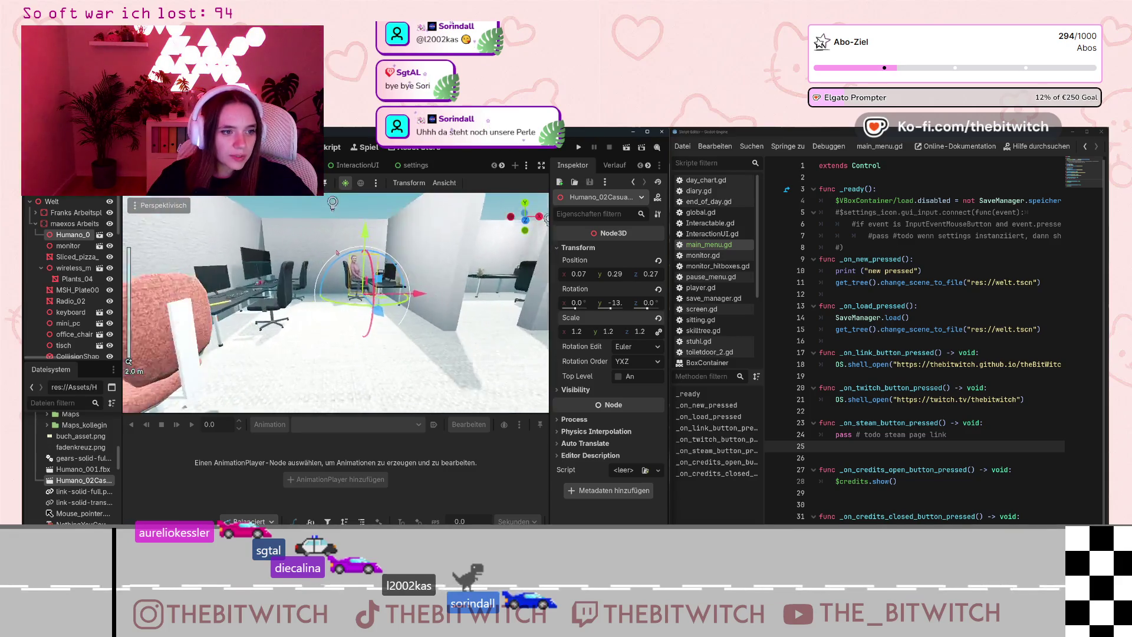
Lower the seated woman to Y 0.14, Z 0.38, then save and run the scene.
{"action": "left_click_drag", "start_coordinate": [377, 236], "coordinate": [378, 242]}
{"action": "left_click_drag", "start_coordinate": [429, 294], "coordinate": [432, 293]}
{"action": "scroll", "coordinate": [396, 288], "scroll_direction": "down", "scroll_amount": 6}
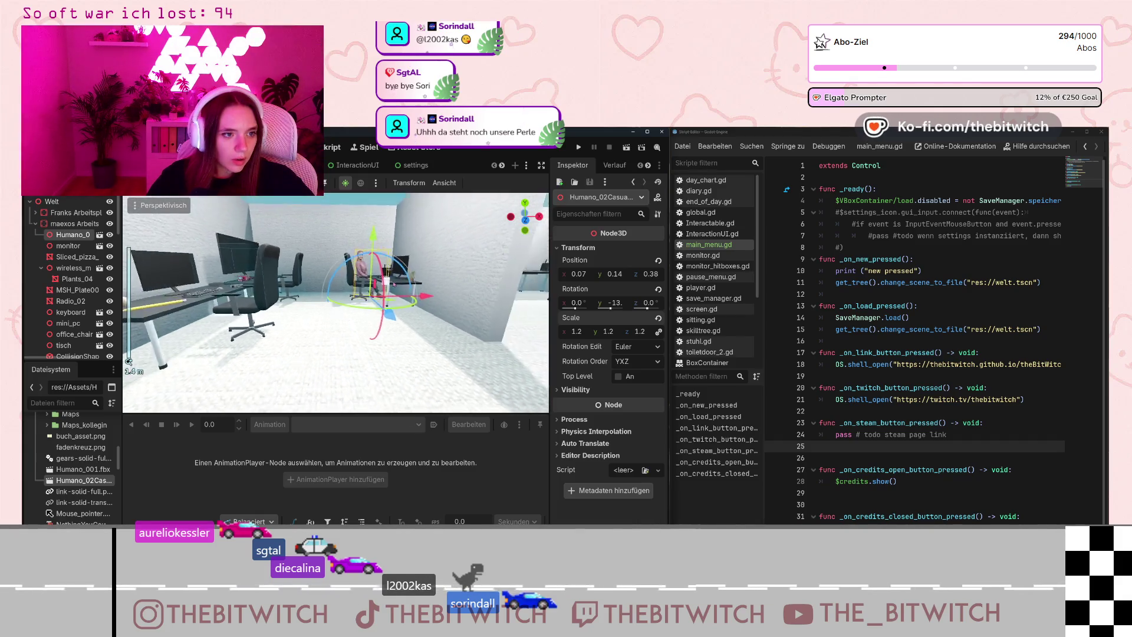
{"action": "scroll", "coordinate": [396, 287], "scroll_direction": "up", "scroll_amount": 5}
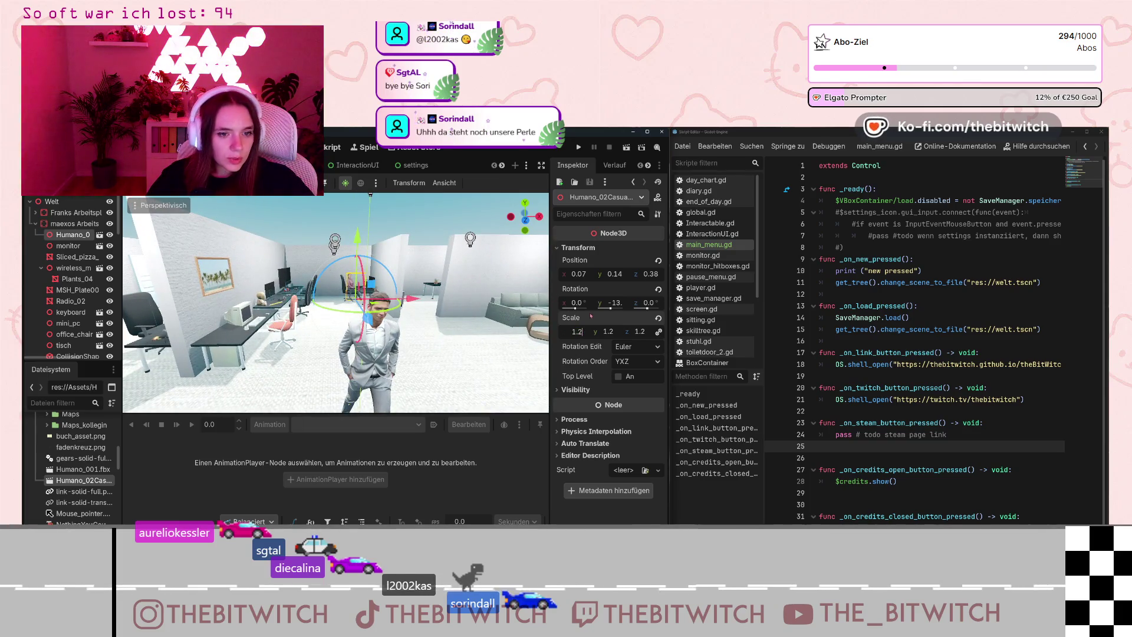
{"action": "type", "text": "3"}
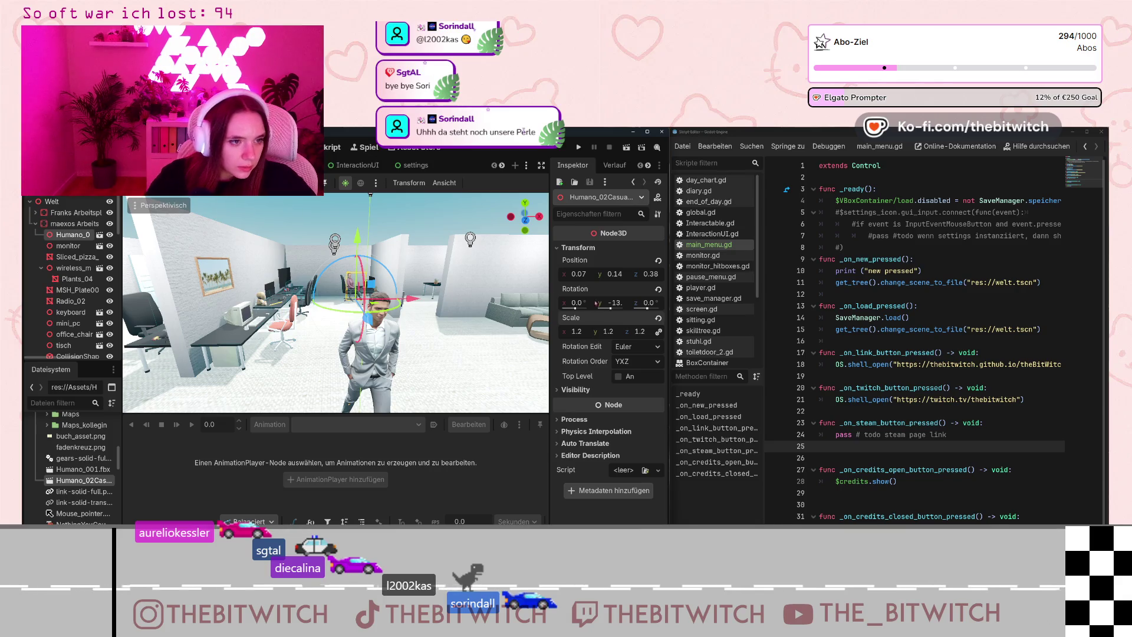
{"action": "scroll", "coordinate": [449, 257], "scroll_direction": "up", "scroll_amount": 10}
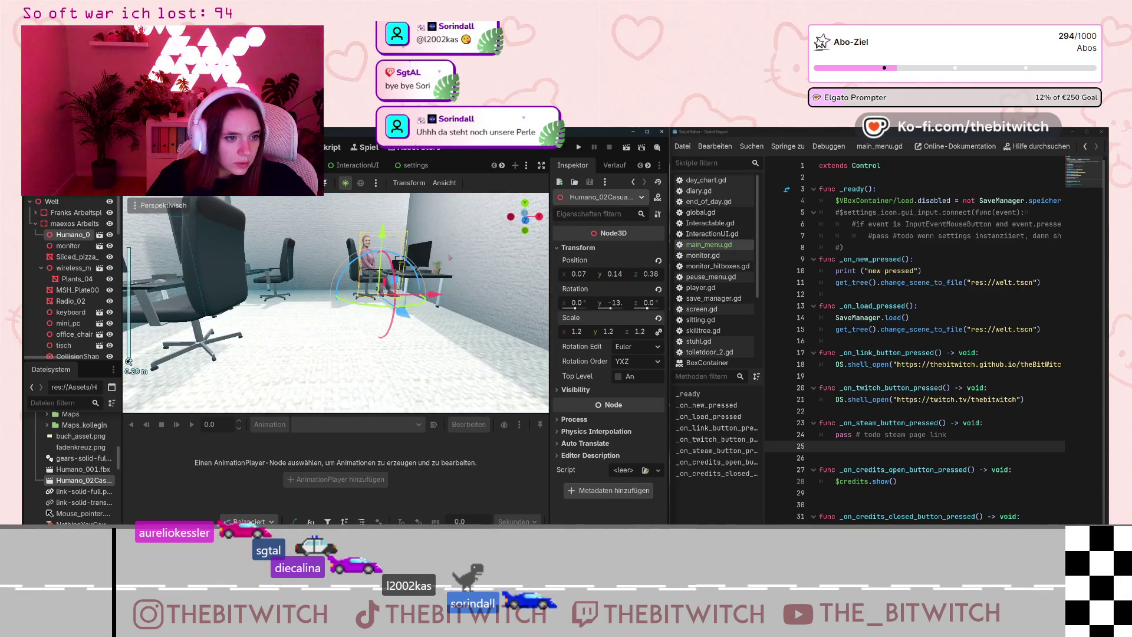
{"action": "scroll", "coordinate": [447, 250], "scroll_direction": "down", "scroll_amount": 15}
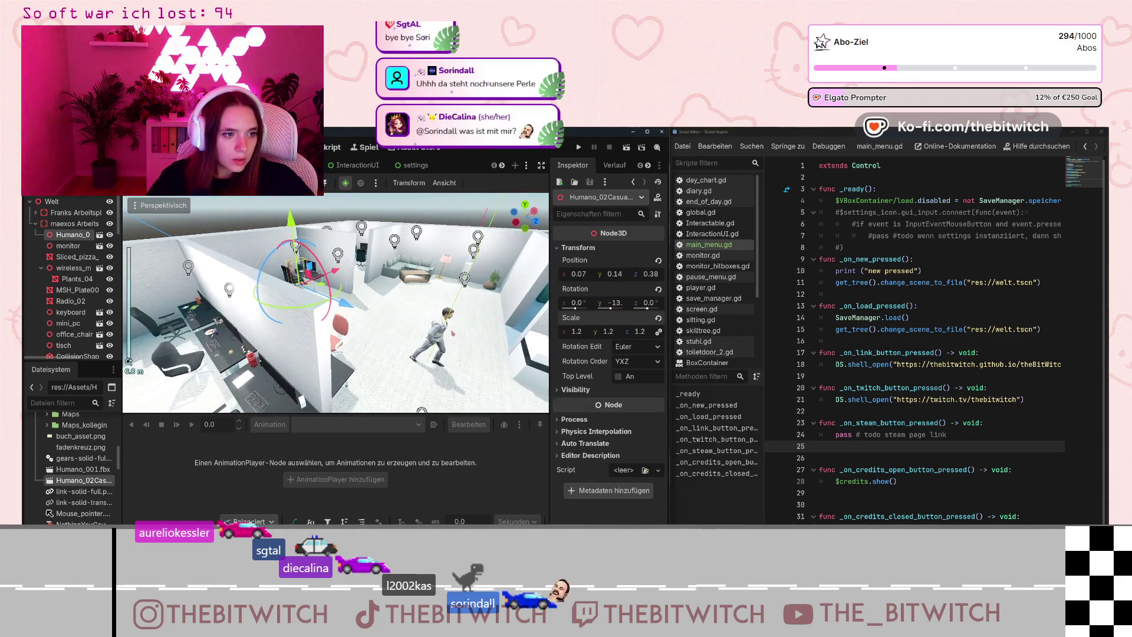
{"action": "left_click", "coordinate": [389, 306]}
{"action": "left_click", "coordinate": [576, 147]}
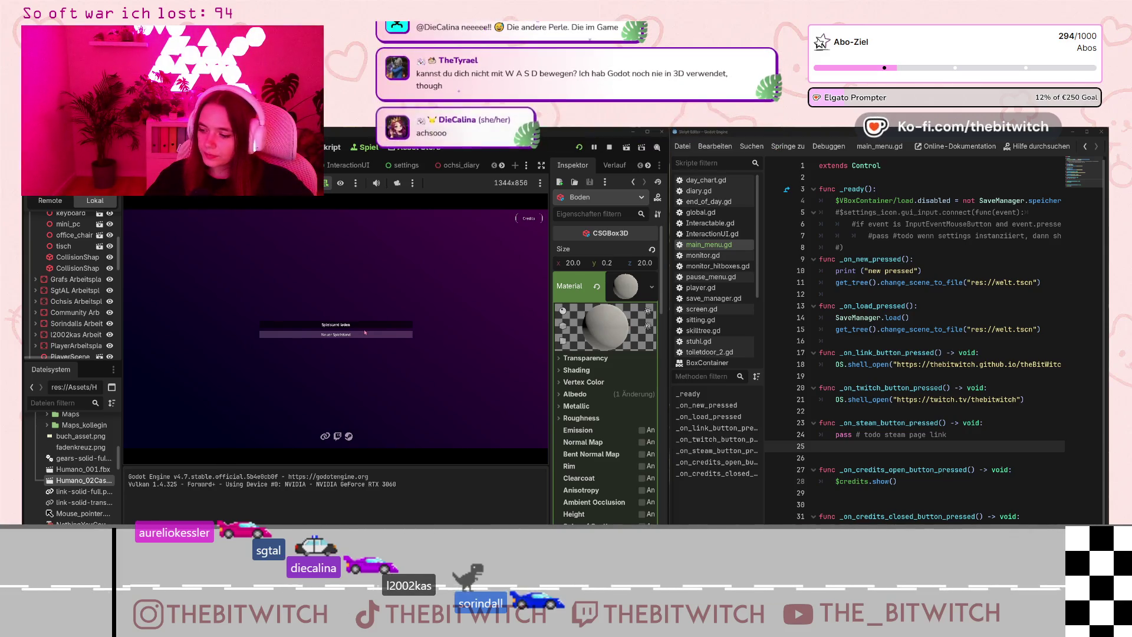
Start the game and walk through the office to view the seated woman at her desk.
{"action": "left_click", "coordinate": [365, 332]}
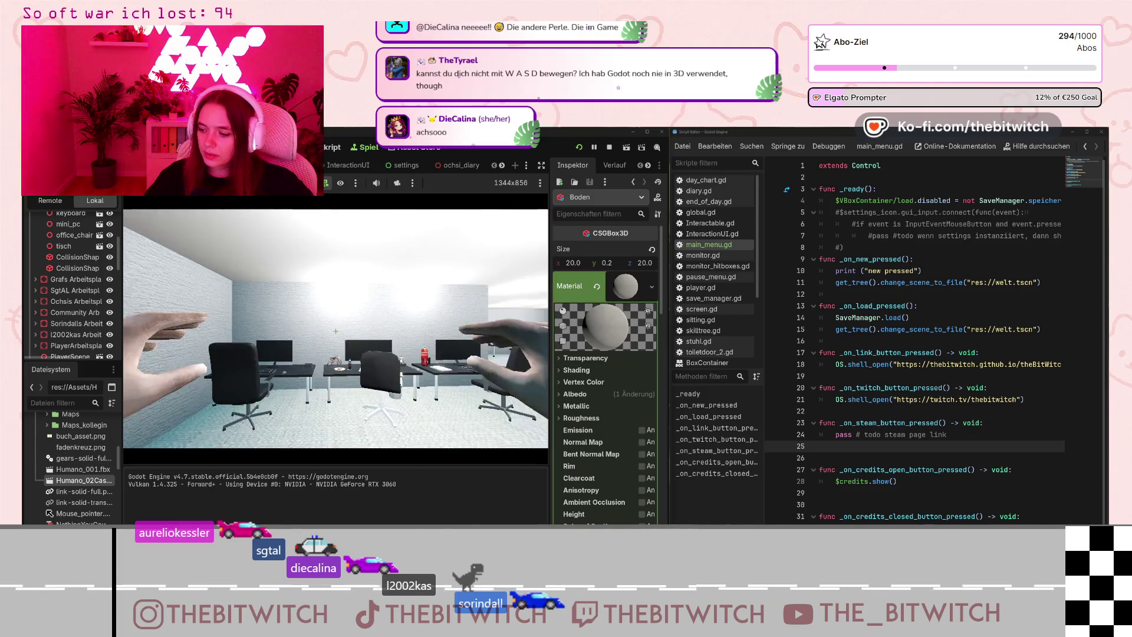
{"action": "key", "text": "w"}
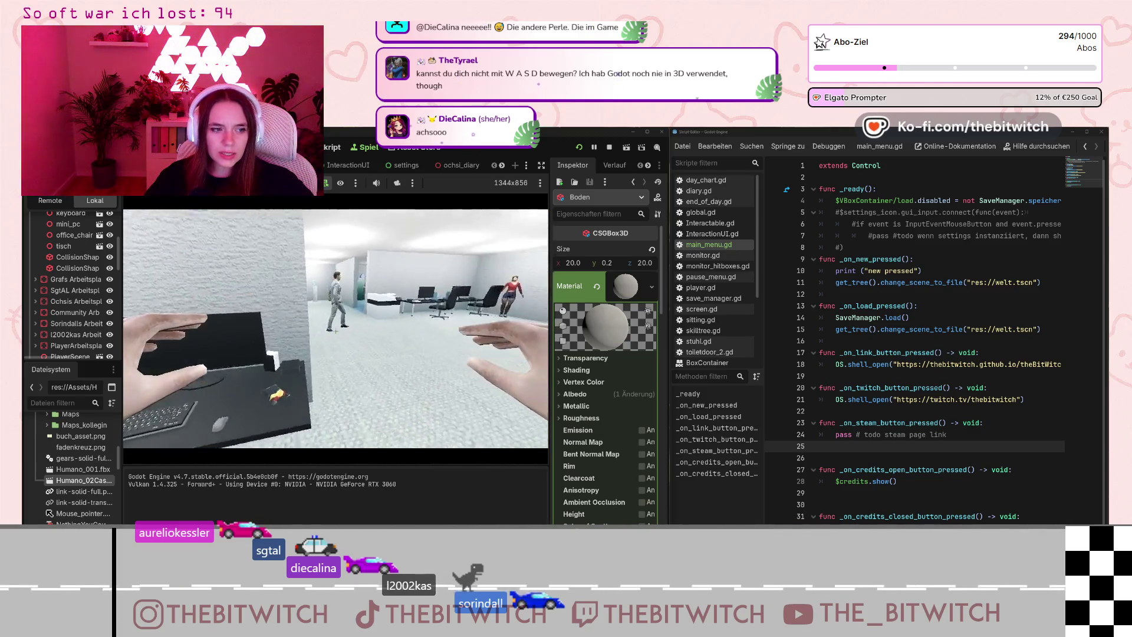
{"action": "key", "text": "w"}
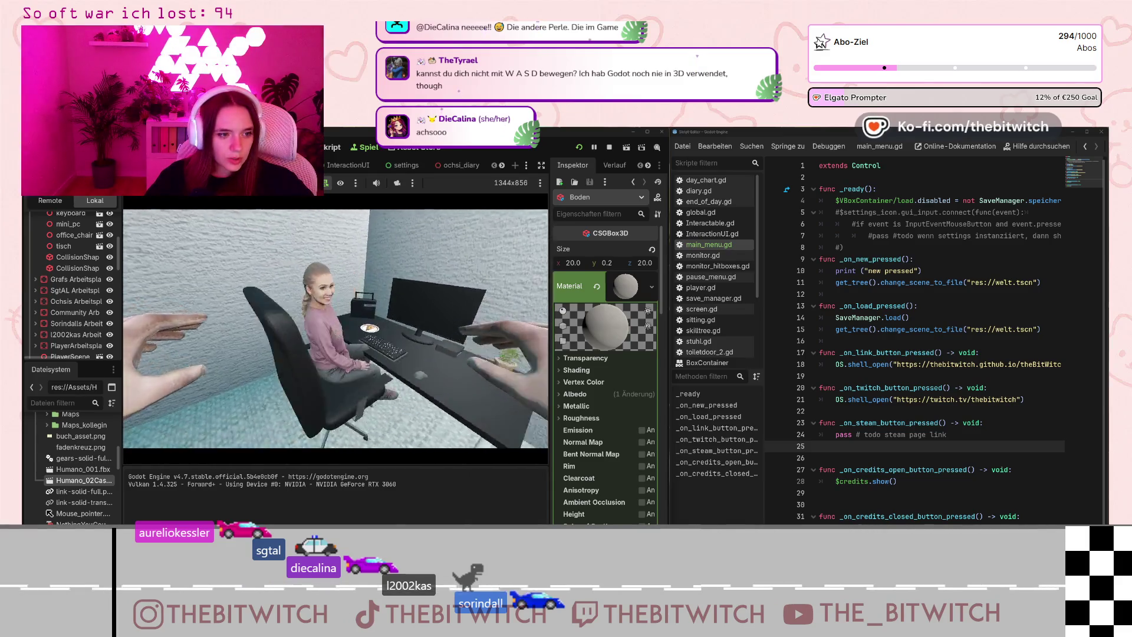
{"action": "key", "text": "a"}
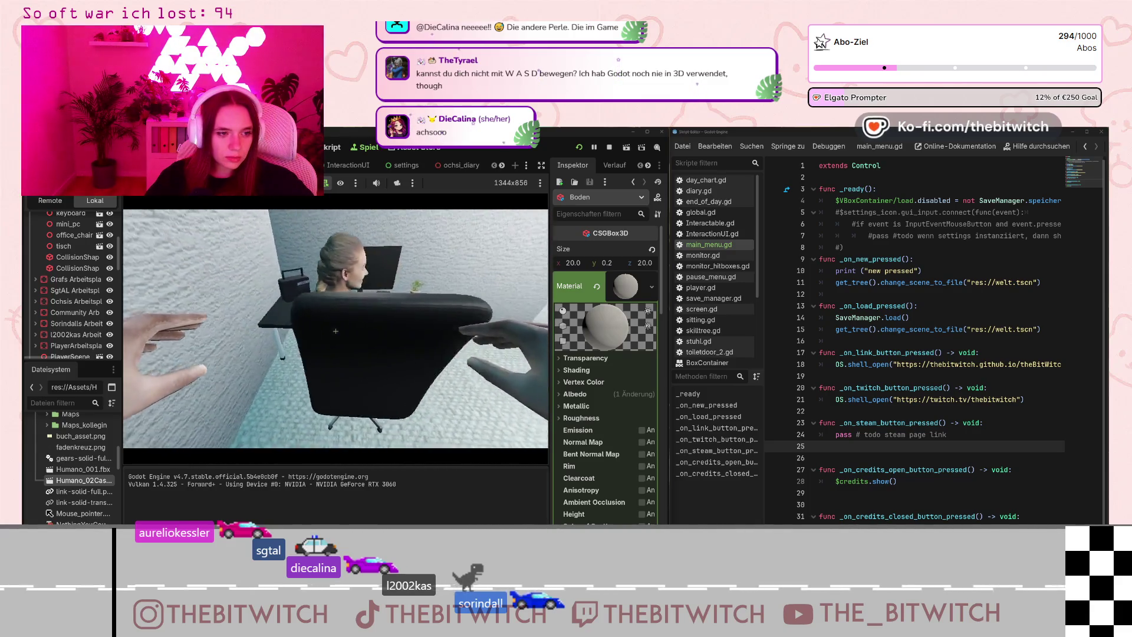
{"action": "key", "text": "e"}
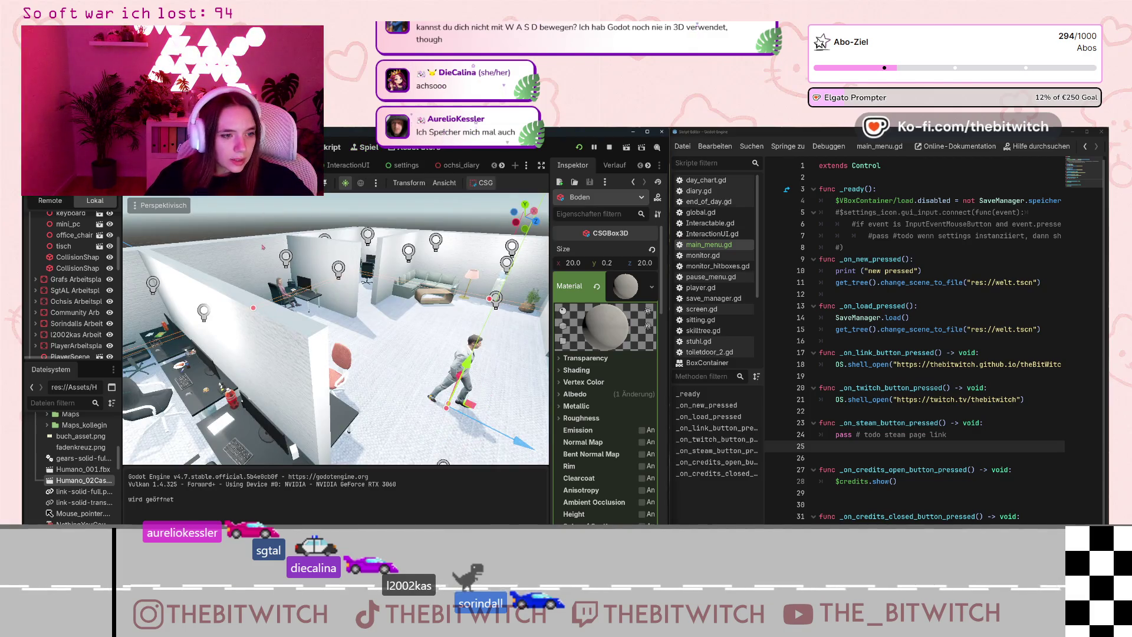
Select the tisch desk and bring the view to an overhead angle on the office.
{"action": "left_click", "coordinate": [63, 246]}
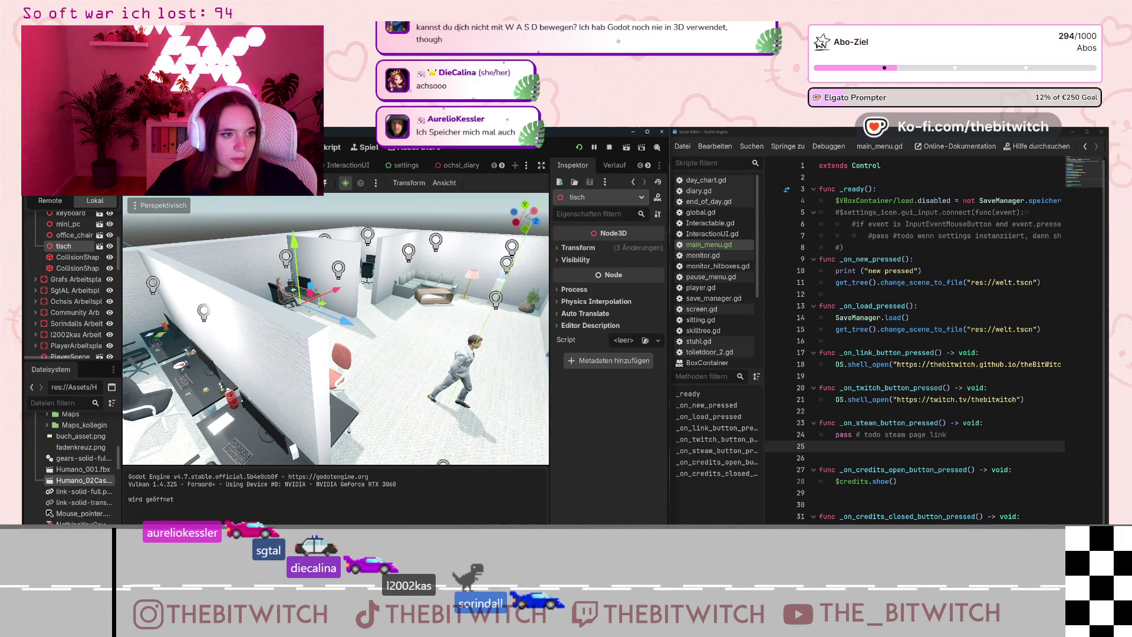
{"action": "left_click", "coordinate": [443, 182]}
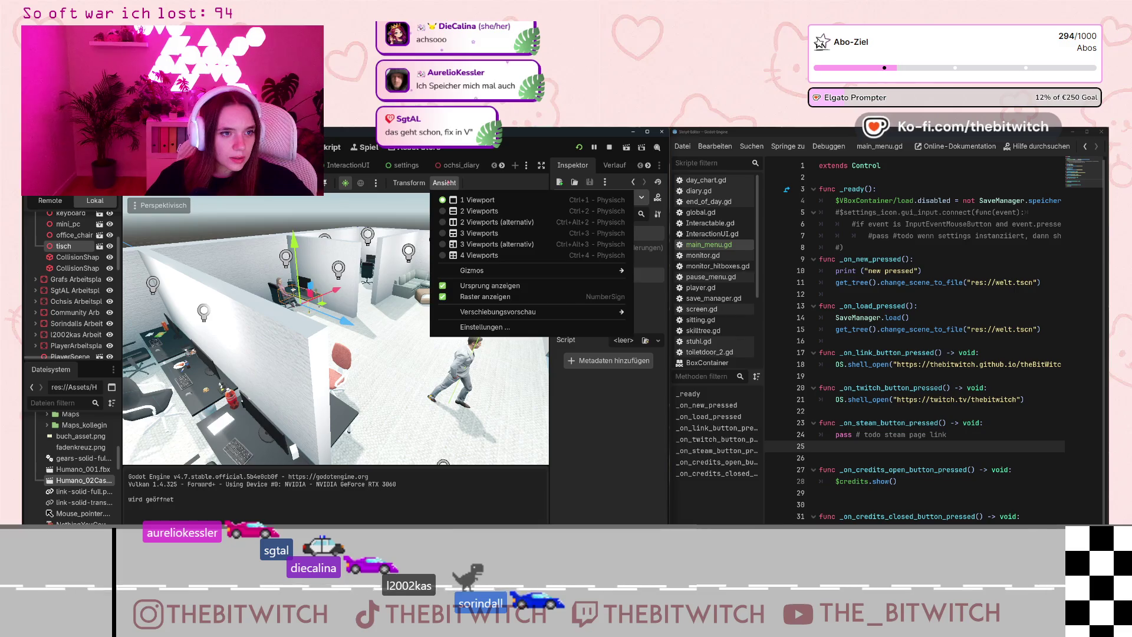
{"action": "left_click", "coordinate": [444, 182]}
{"action": "left_click_drag", "start_coordinate": [377, 330], "coordinate": [345, 354]}
{"action": "left_click_drag", "start_coordinate": [326, 285], "coordinate": [492, 290]}
{"action": "scroll", "coordinate": [224, 232], "scroll_direction": "up", "scroll_amount": 8}
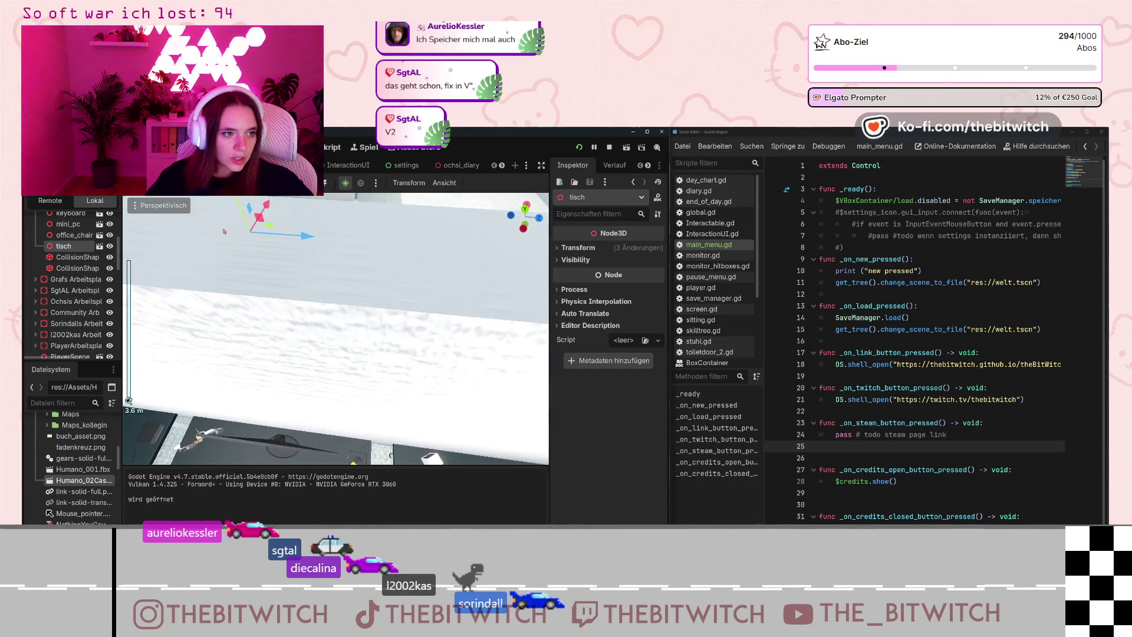
{"action": "scroll", "coordinate": [224, 231], "scroll_direction": "up", "scroll_amount": 10}
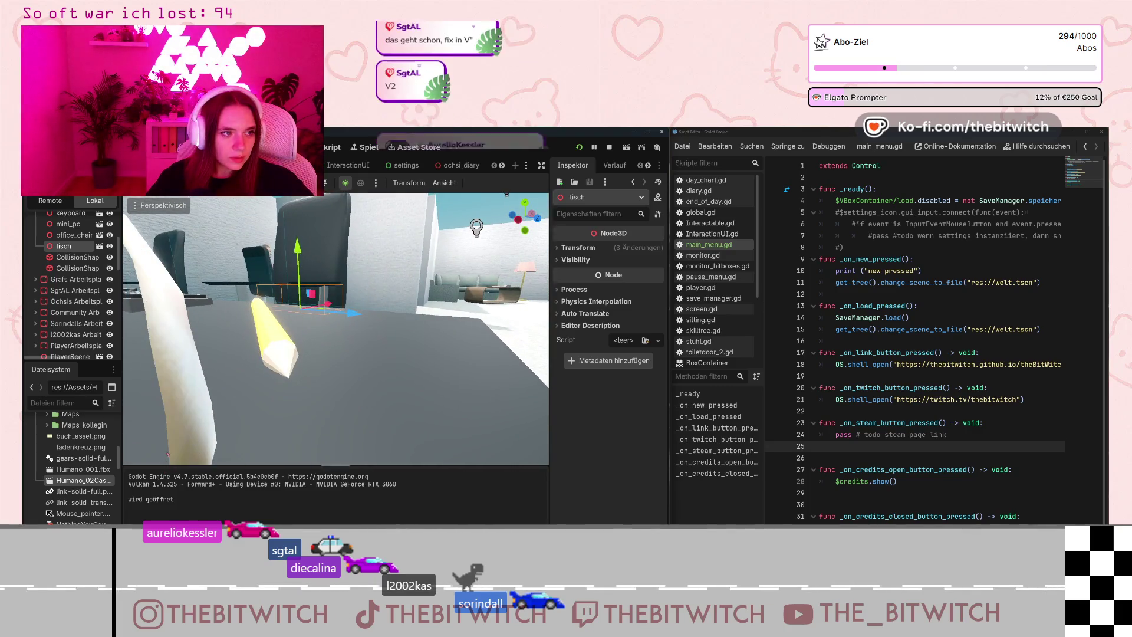
Switch the viewport to Orthogonal projection and select the seated Humano_02Casual woman.
{"action": "left_click", "coordinate": [142, 206]}
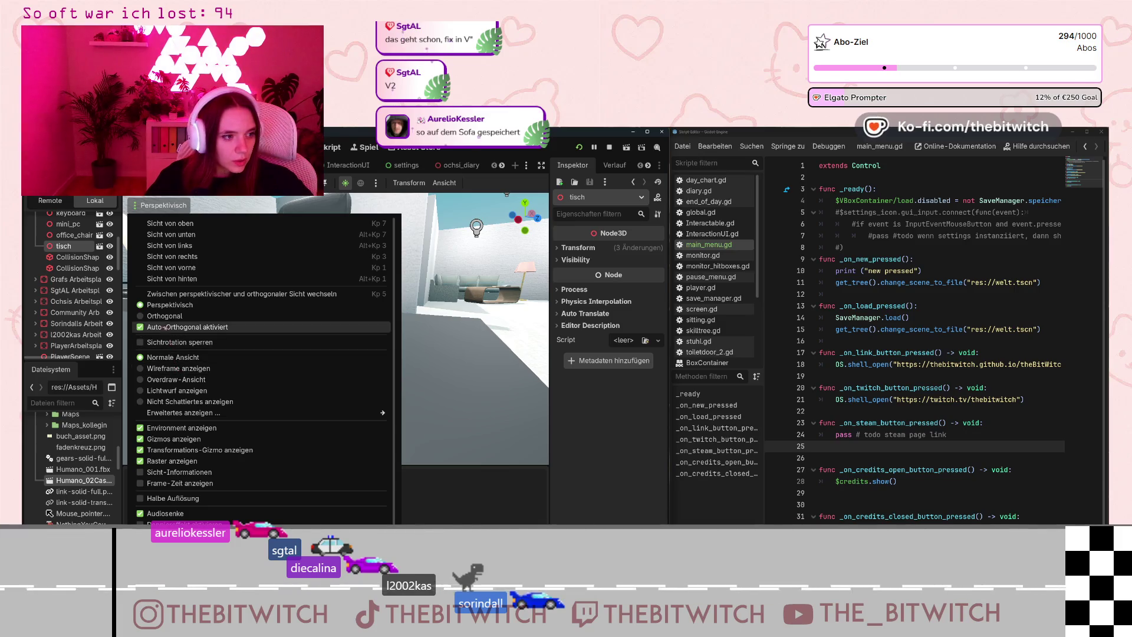
{"action": "left_click", "coordinate": [168, 319]}
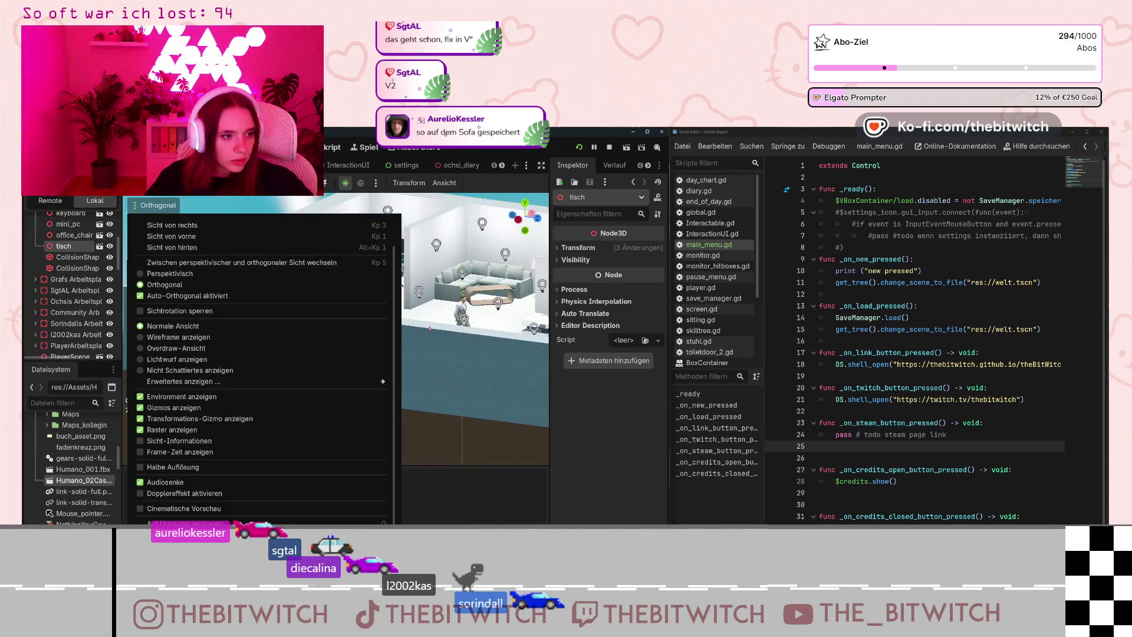
{"action": "left_click", "coordinate": [352, 316]}
{"action": "scroll", "coordinate": [352, 318], "scroll_direction": "up", "scroll_amount": 3}
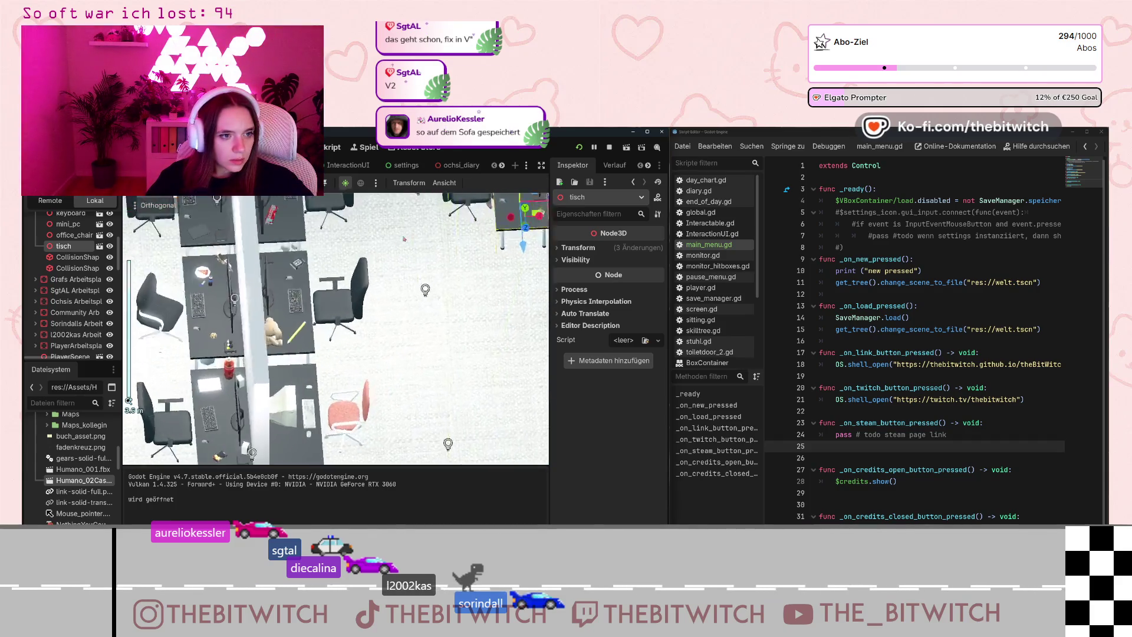
{"action": "scroll", "coordinate": [404, 239], "scroll_direction": "up", "scroll_amount": 5}
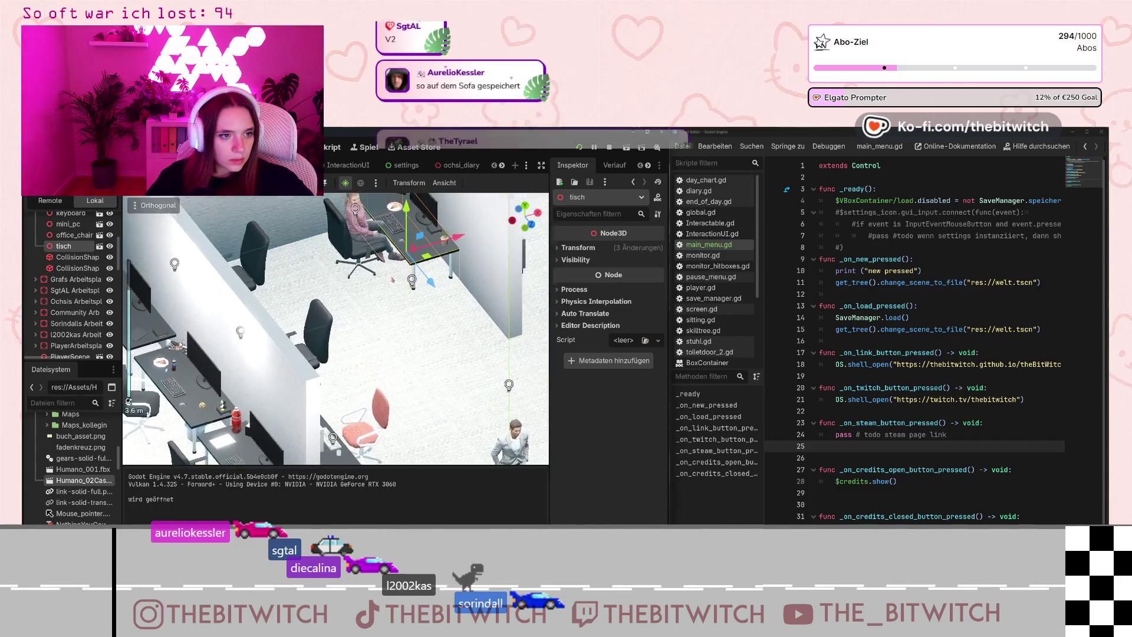
{"action": "scroll", "coordinate": [366, 346], "scroll_direction": "down", "scroll_amount": 2}
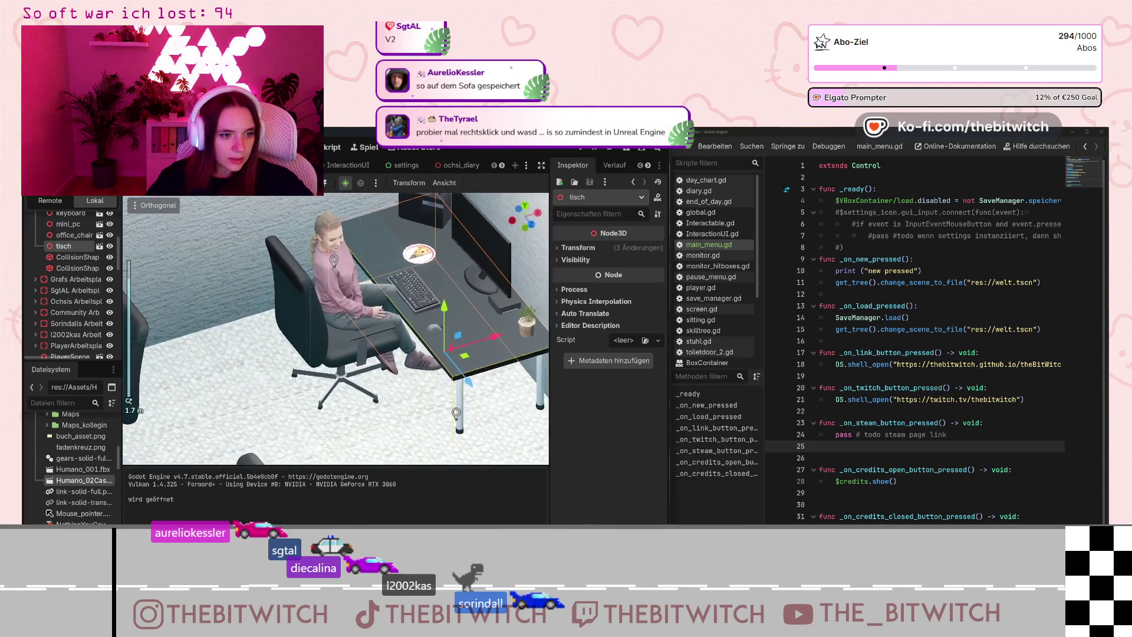
{"action": "scroll", "coordinate": [367, 347], "scroll_direction": "up", "scroll_amount": 2}
{"action": "left_click", "coordinate": [312, 332]}
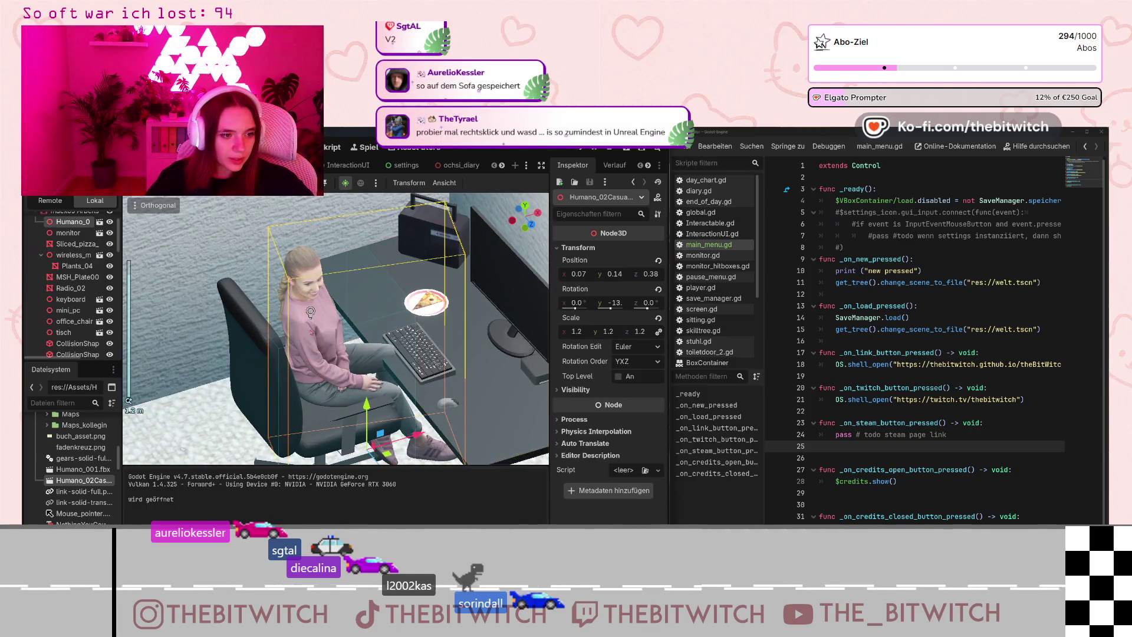
Nudge the woman along Z, then try moving the chair's collision shape and undo it.
{"action": "scroll", "coordinate": [404, 404], "scroll_direction": "down", "scroll_amount": 2}
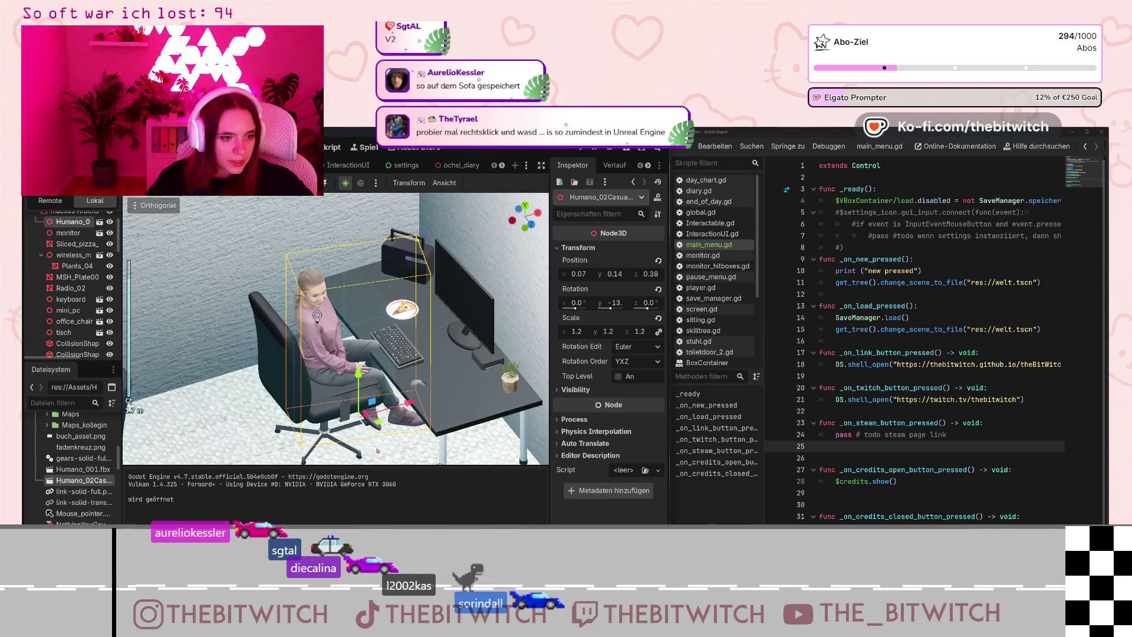
{"action": "left_click_drag", "start_coordinate": [379, 452], "coordinate": [387, 457]}
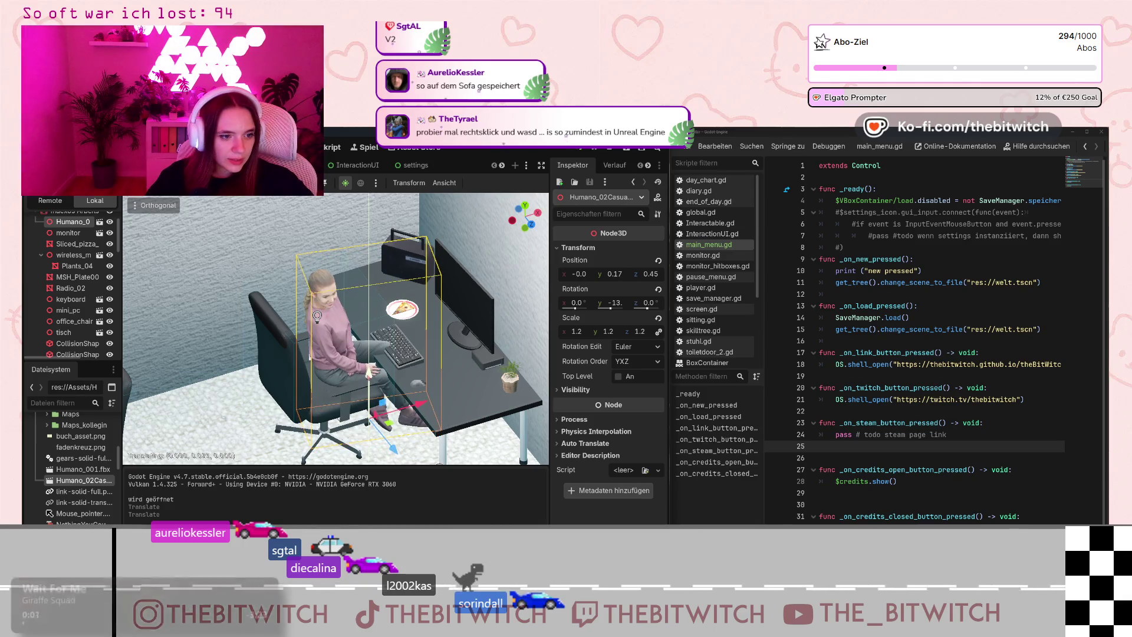
{"action": "left_click", "coordinate": [317, 316]}
{"action": "key", "text": "a"}
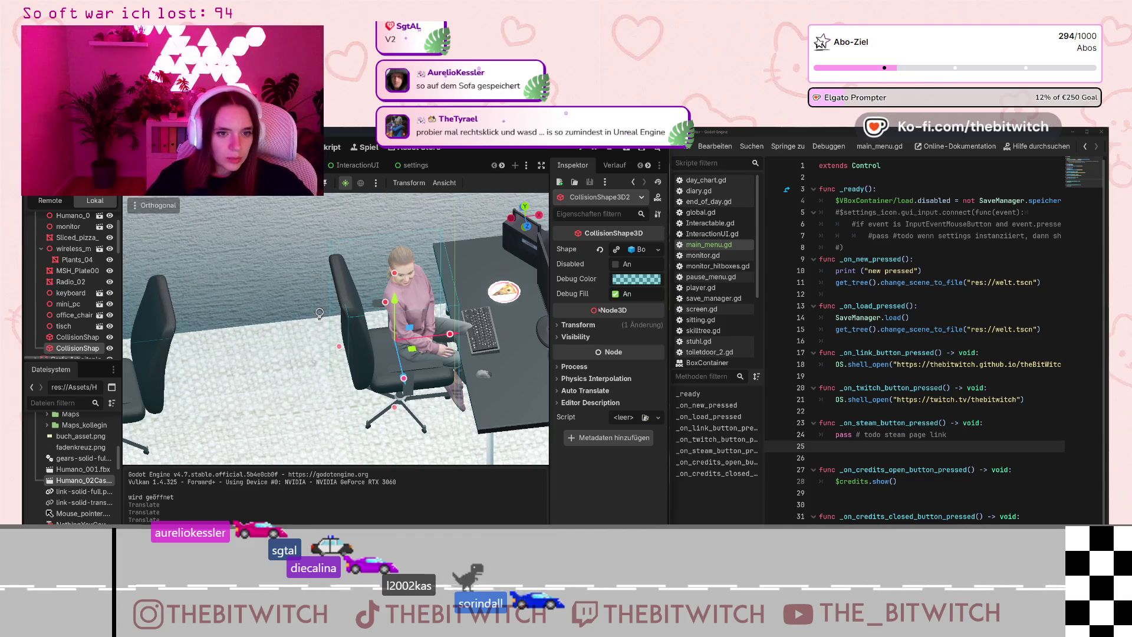
{"action": "left_click", "coordinate": [562, 325]}
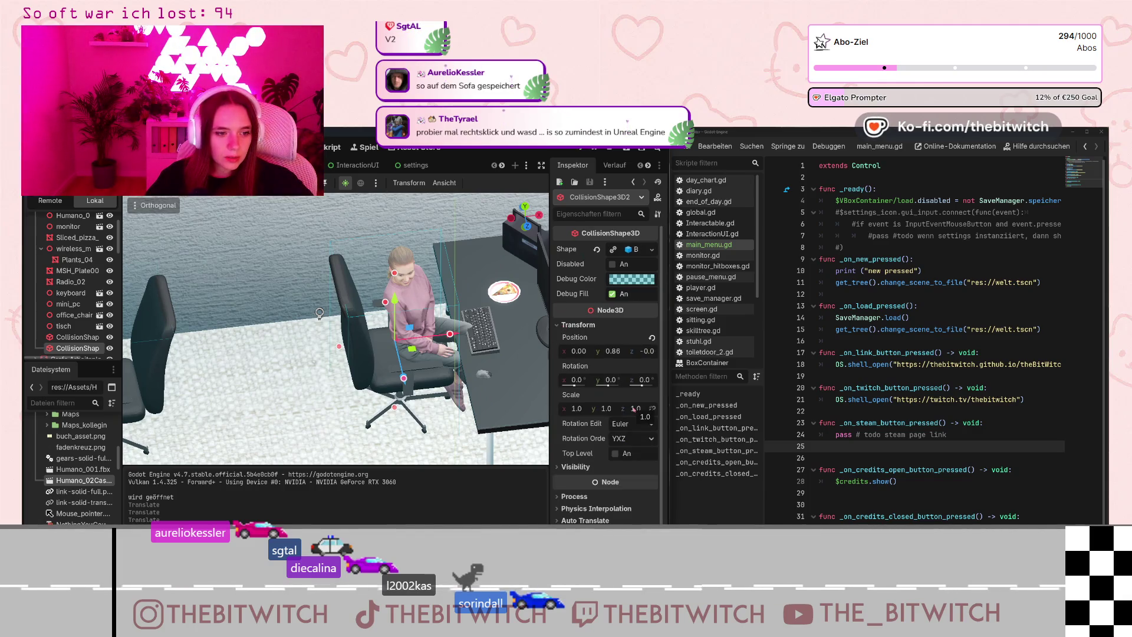
{"action": "left_click_drag", "start_coordinate": [394, 303], "coordinate": [371, 322]}
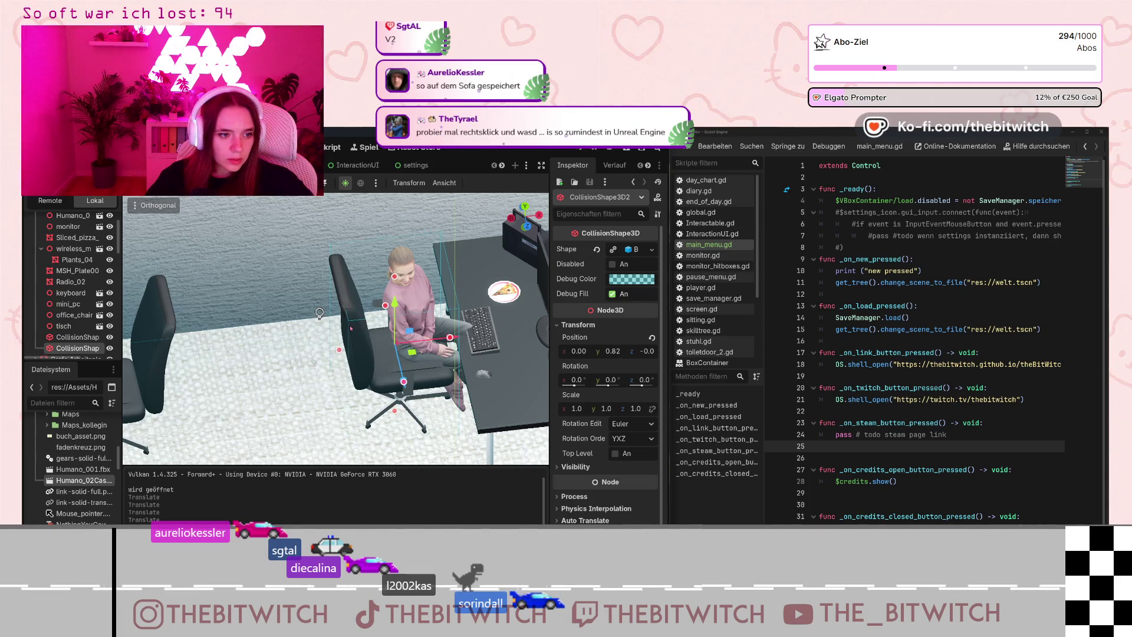
{"action": "key", "text": "ctrl+z"}
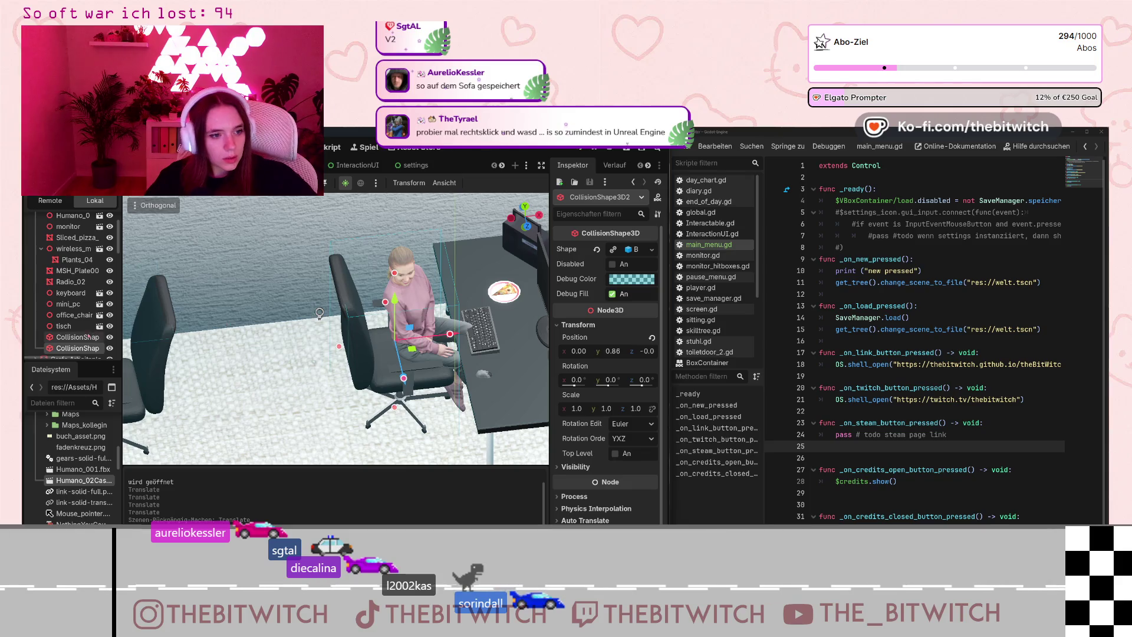
{"action": "left_click", "coordinate": [77, 336]}
Scale office_chair to 0.9, raise it slightly, and lower the seated woman into it.
{"action": "left_click", "coordinate": [67, 315]}
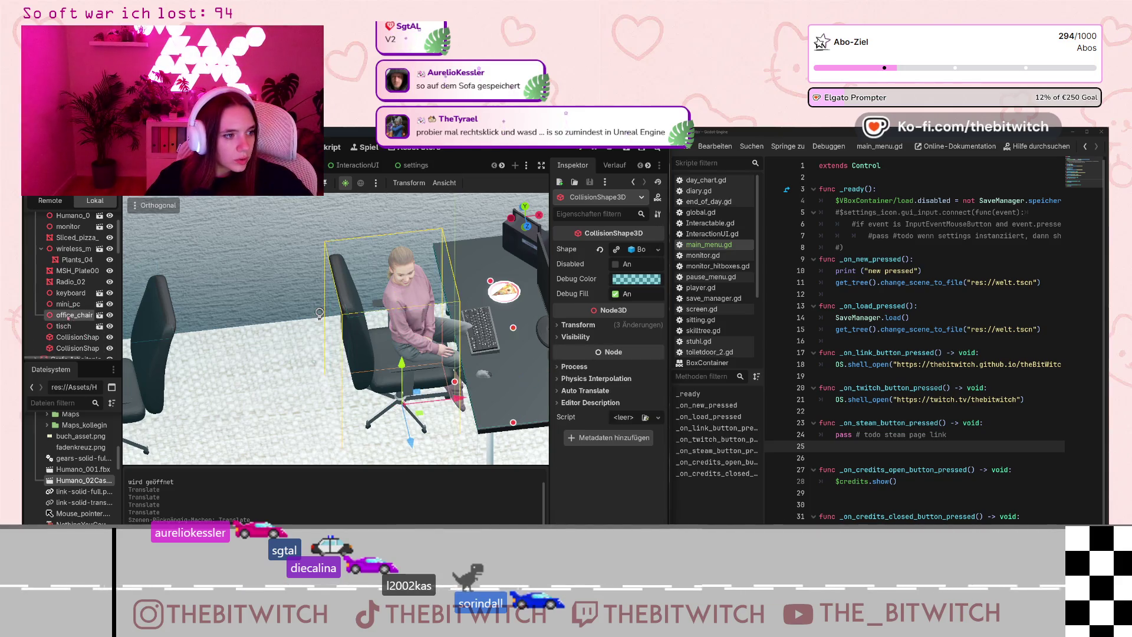
{"action": "left_click_drag", "start_coordinate": [402, 367], "coordinate": [401, 363]}
{"action": "left_click", "coordinate": [564, 251]}
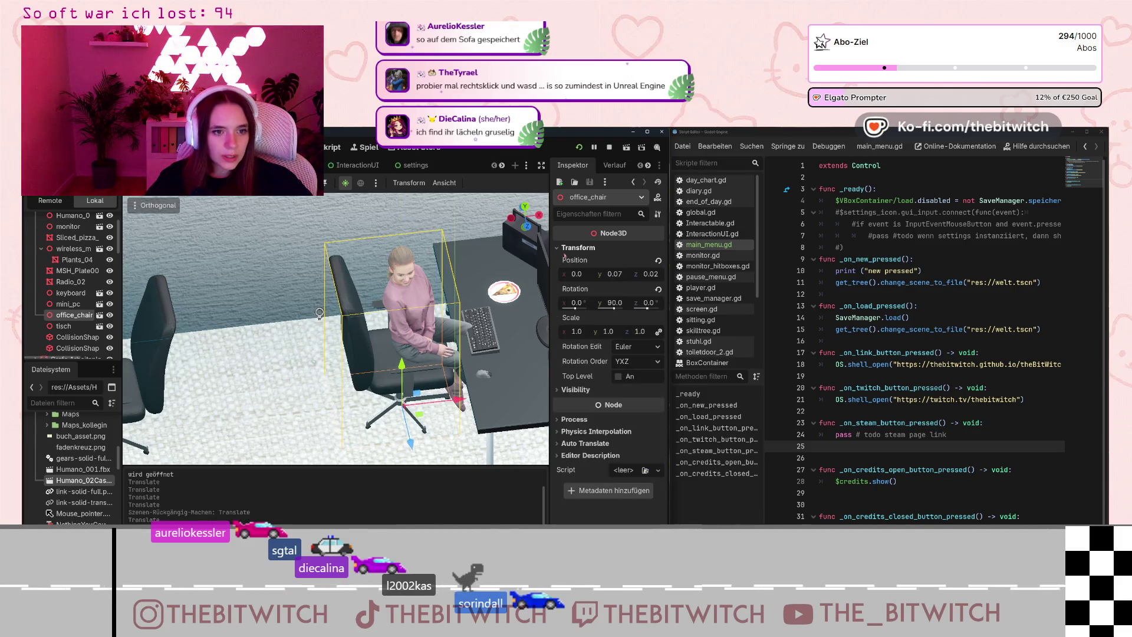
{"action": "left_click", "coordinate": [583, 332]}
{"action": "type", "text": "0.9"}
{"action": "key", "text": "Return"}
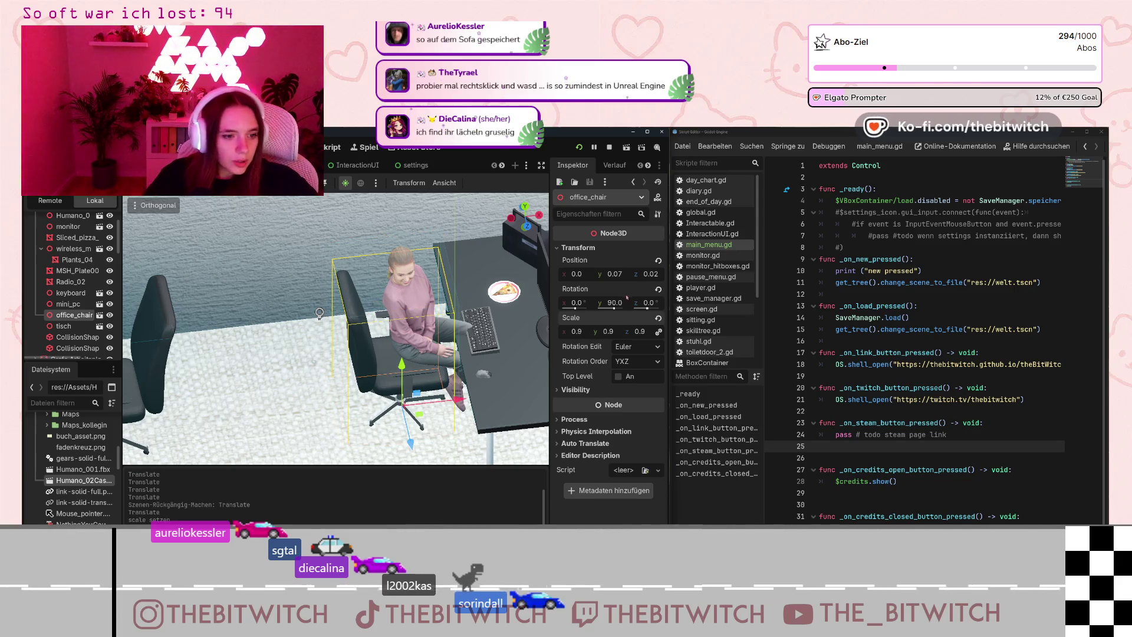
{"action": "left_click", "coordinate": [319, 312]}
{"action": "left_click_drag", "start_coordinate": [449, 354], "coordinate": [449, 359]}
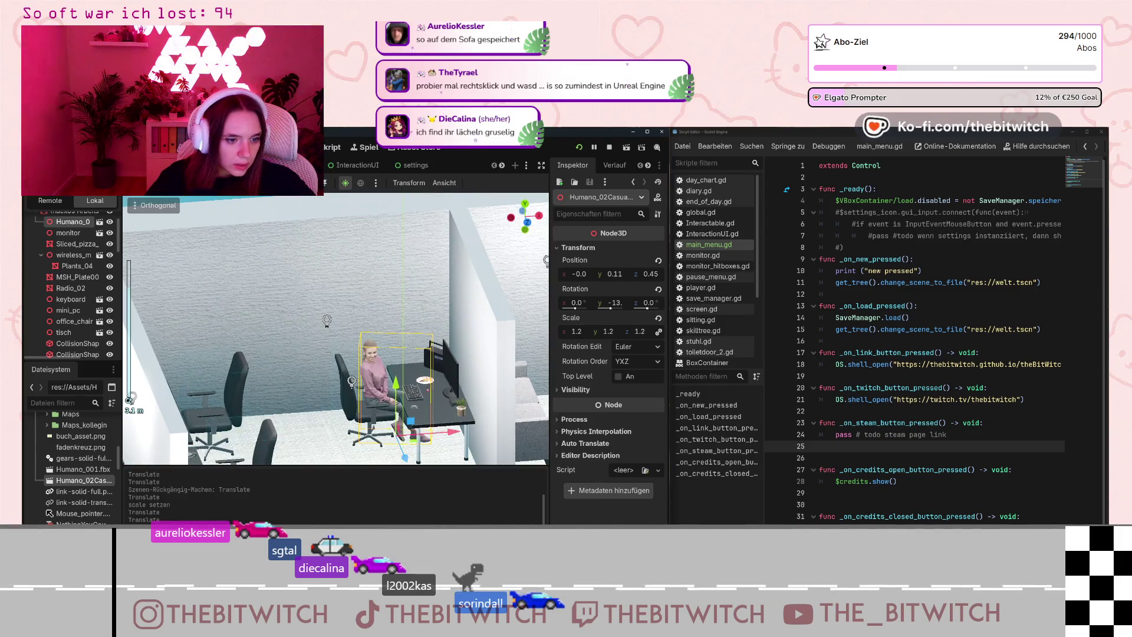
Lower the woman to Y 0.08 and move her back to Z 0.37, then save and launch the game.
{"action": "scroll", "coordinate": [453, 347], "scroll_direction": "up", "scroll_amount": 5}
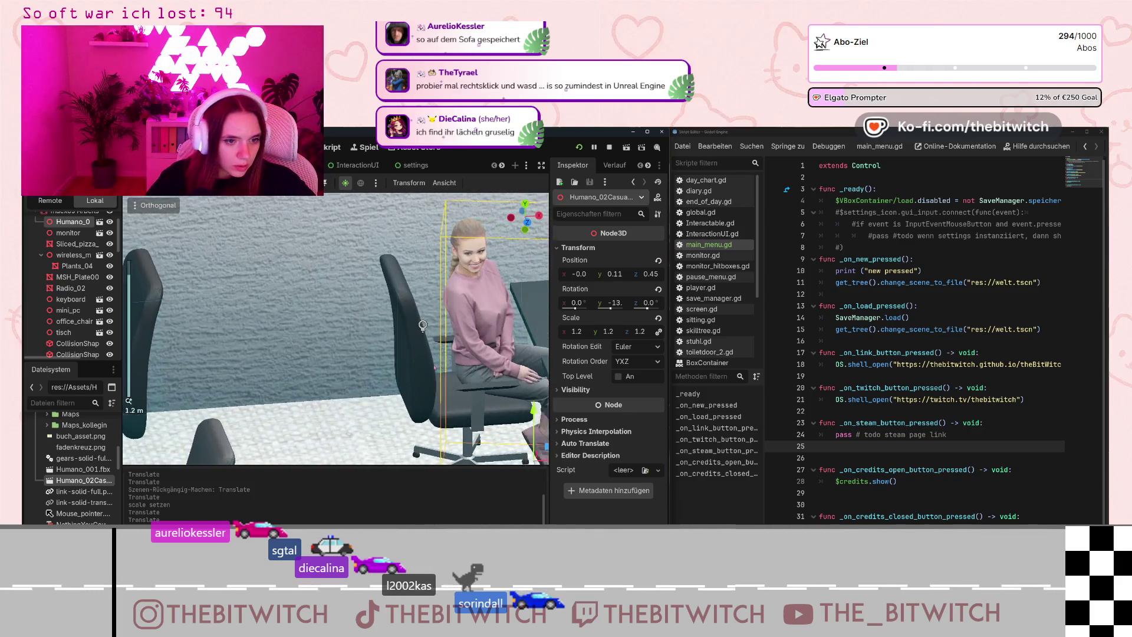
{"action": "left_click_drag", "start_coordinate": [428, 403], "coordinate": [429, 406]}
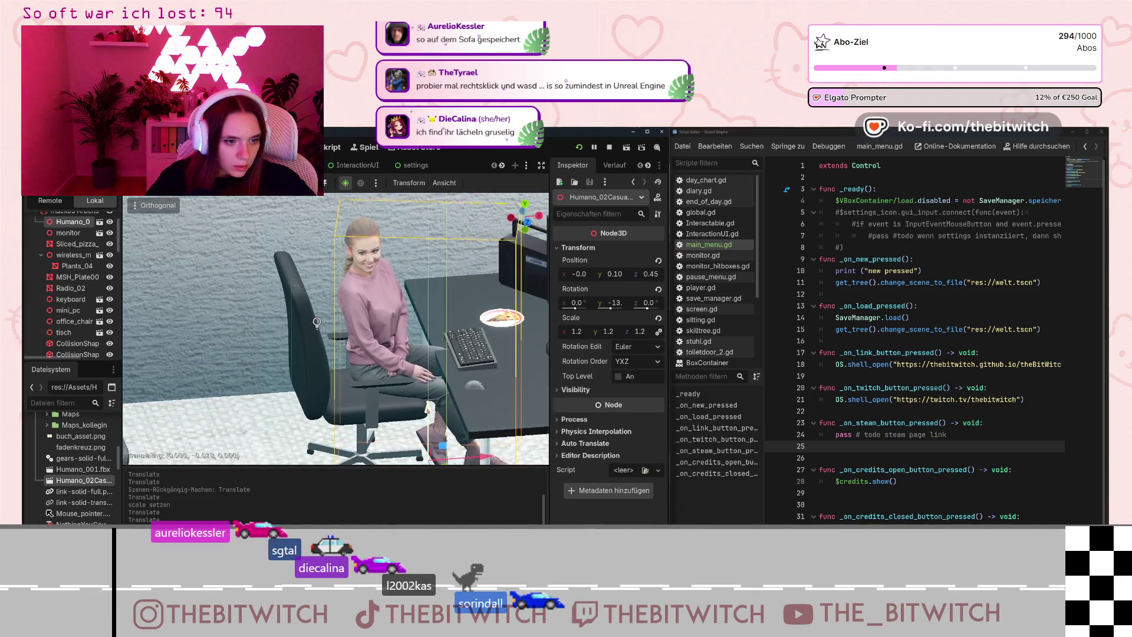
{"action": "mouse_move", "coordinate": [469, 457]}
{"action": "left_mouse_down"}
{"action": "mouse_move", "coordinate": [459, 457]}
{"action": "mouse_move", "coordinate": [472, 456]}
{"action": "left_mouse_up"}
{"action": "scroll", "coordinate": [413, 354], "scroll_direction": "down", "scroll_amount": 3}
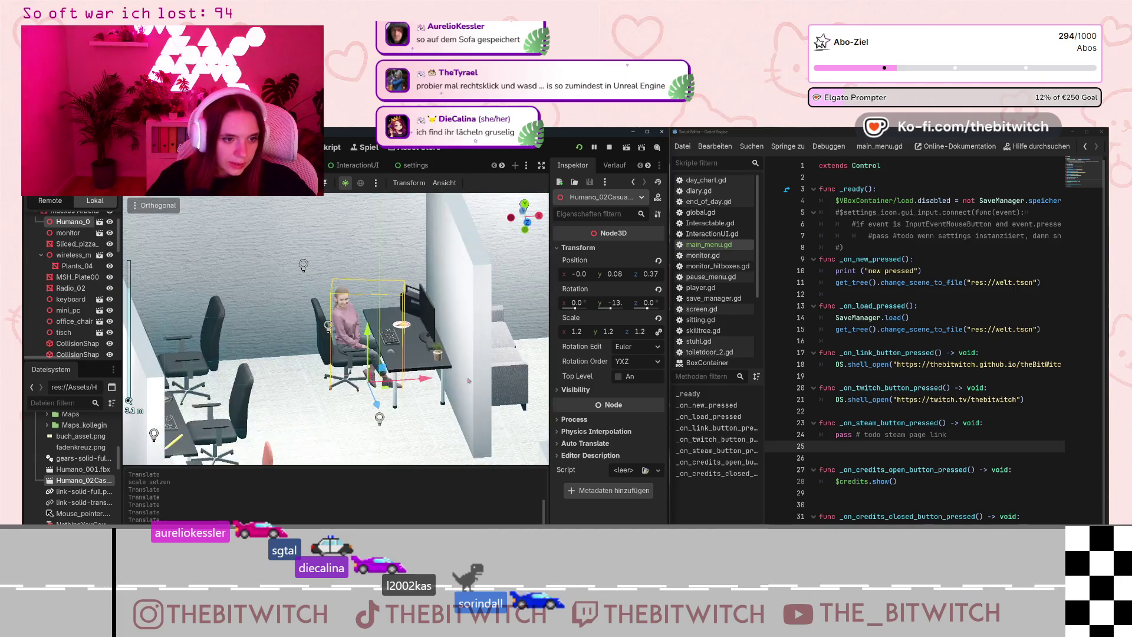
{"action": "left_click_drag", "start_coordinate": [356, 332], "coordinate": [292, 402]}
{"action": "key", "text": "f"}
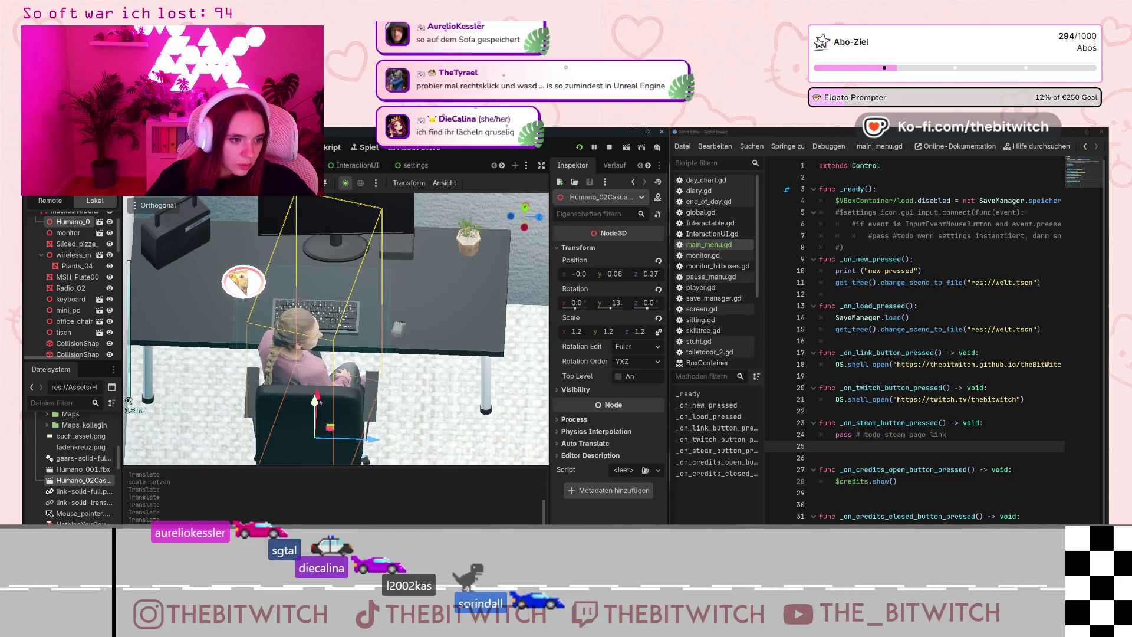
{"action": "left_click_drag", "start_coordinate": [367, 438], "coordinate": [371, 441]}
{"action": "mouse_move", "coordinate": [330, 407]}
{"action": "left_mouse_down"}
{"action": "mouse_move", "coordinate": [240, 348]}
{"action": "mouse_move", "coordinate": [406, 419]}
{"action": "left_mouse_up"}
{"action": "scroll", "coordinate": [407, 419], "scroll_direction": "up", "scroll_amount": 2}
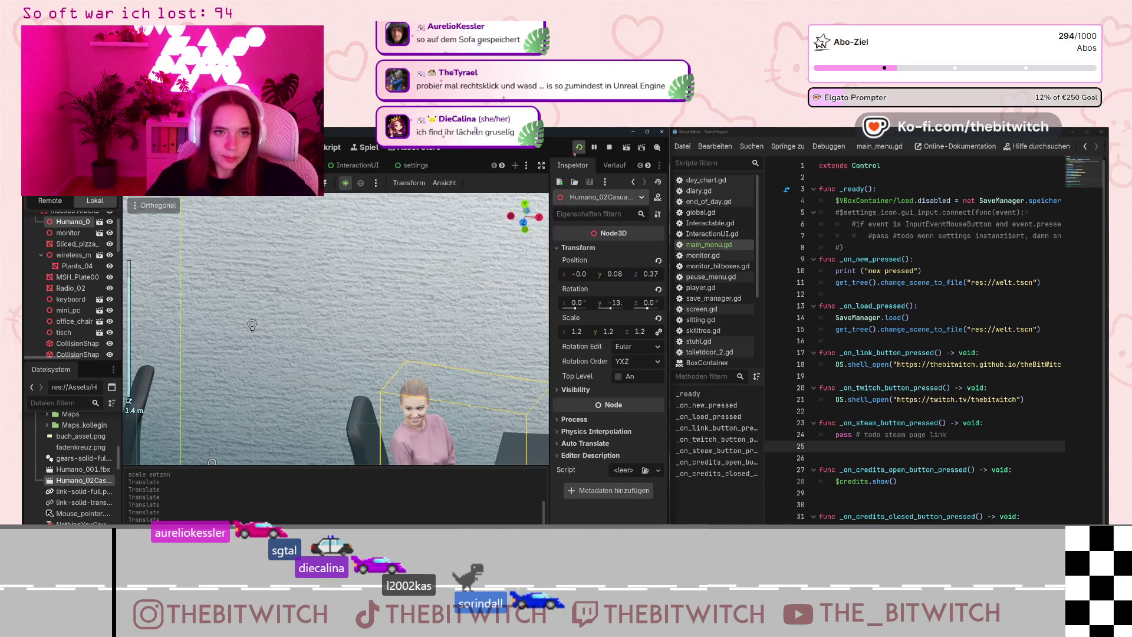
{"action": "left_click", "coordinate": [579, 148]}
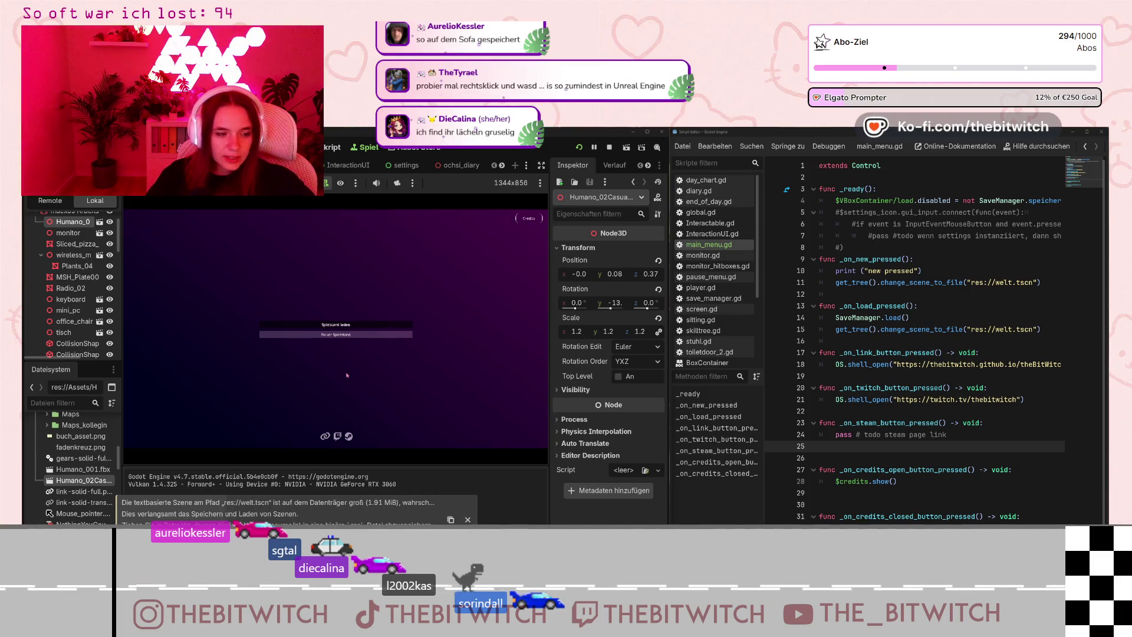
Start a New Game and walk toward the office desks.
{"action": "left_click", "coordinate": [336, 324]}
{"action": "key", "text": "w"}
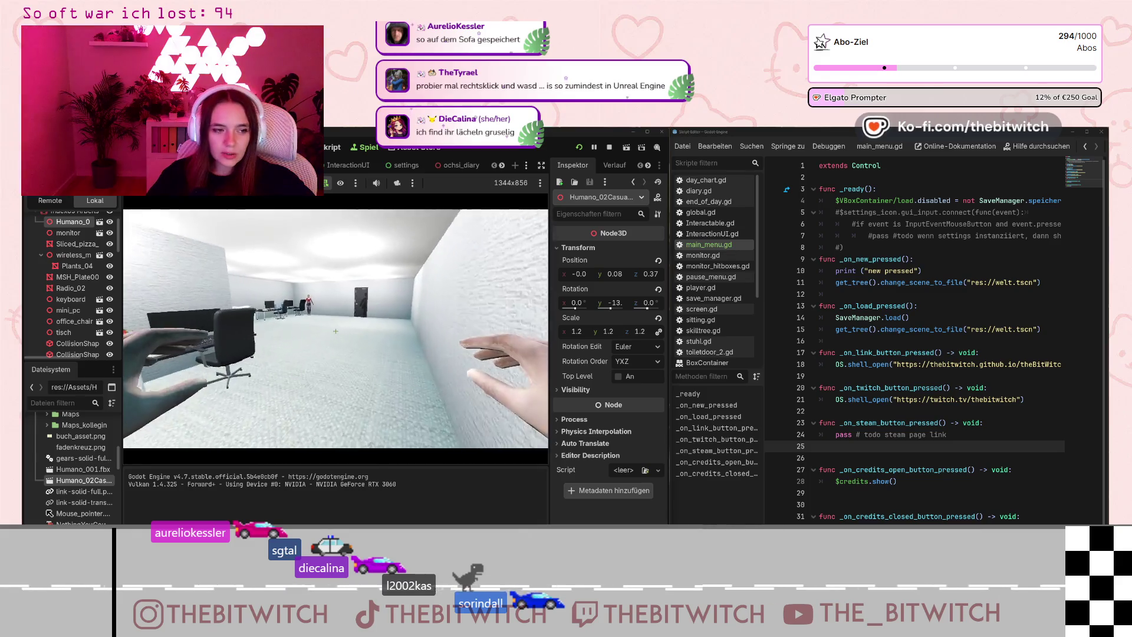
{"action": "key", "text": "w"}
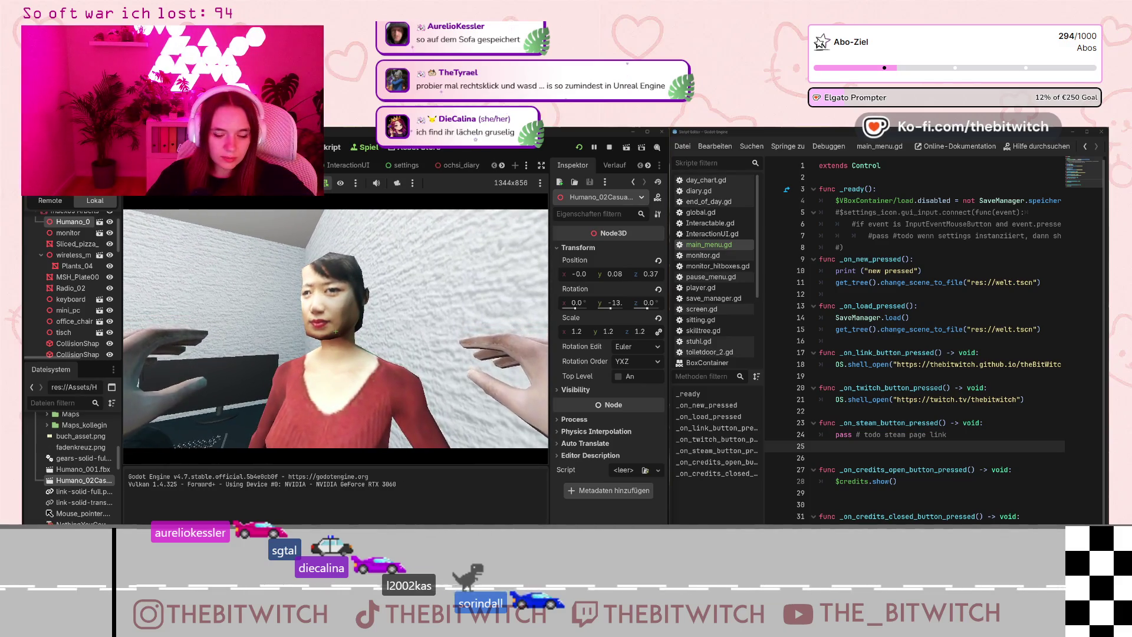
{"action": "key", "text": "s"}
{"action": "key", "text": "s"}
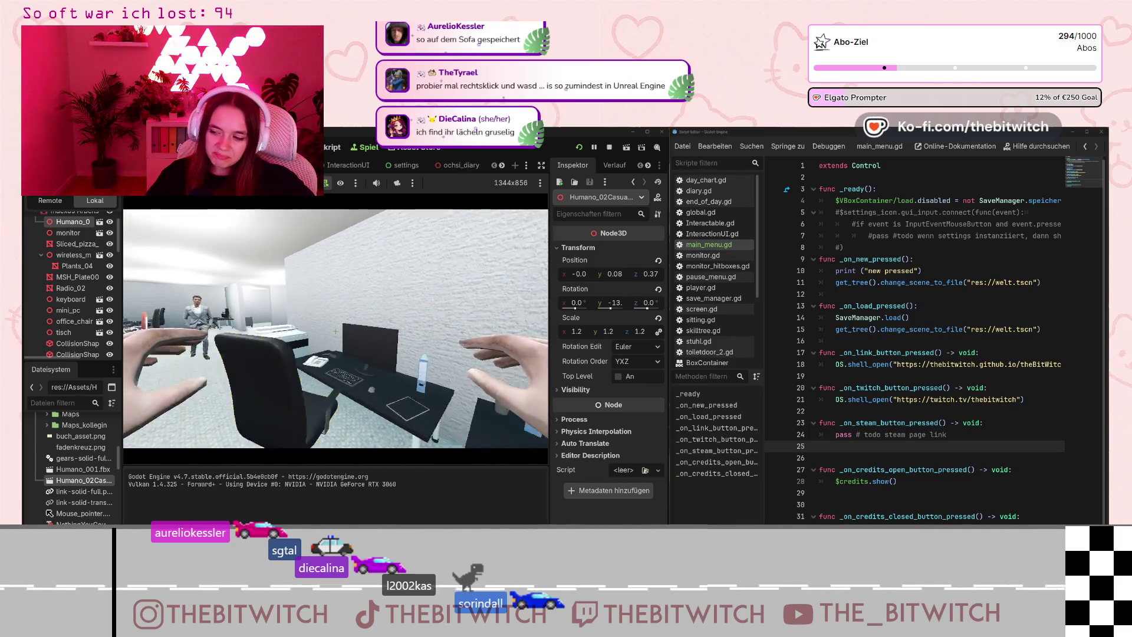
{"action": "key", "text": "a"}
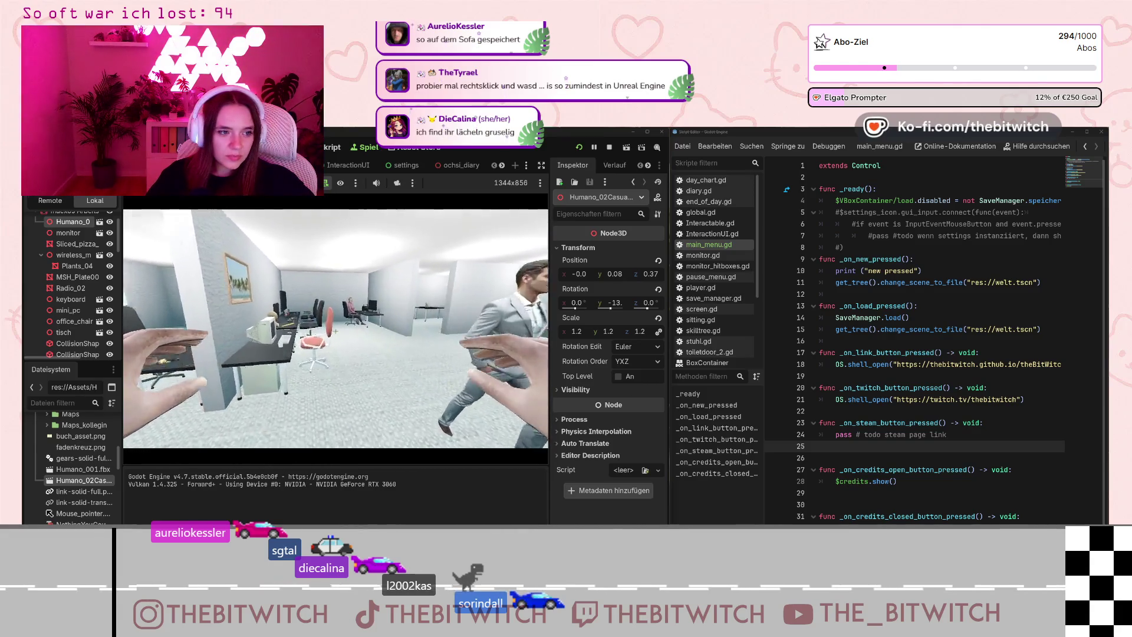
{"action": "key", "text": "w"}
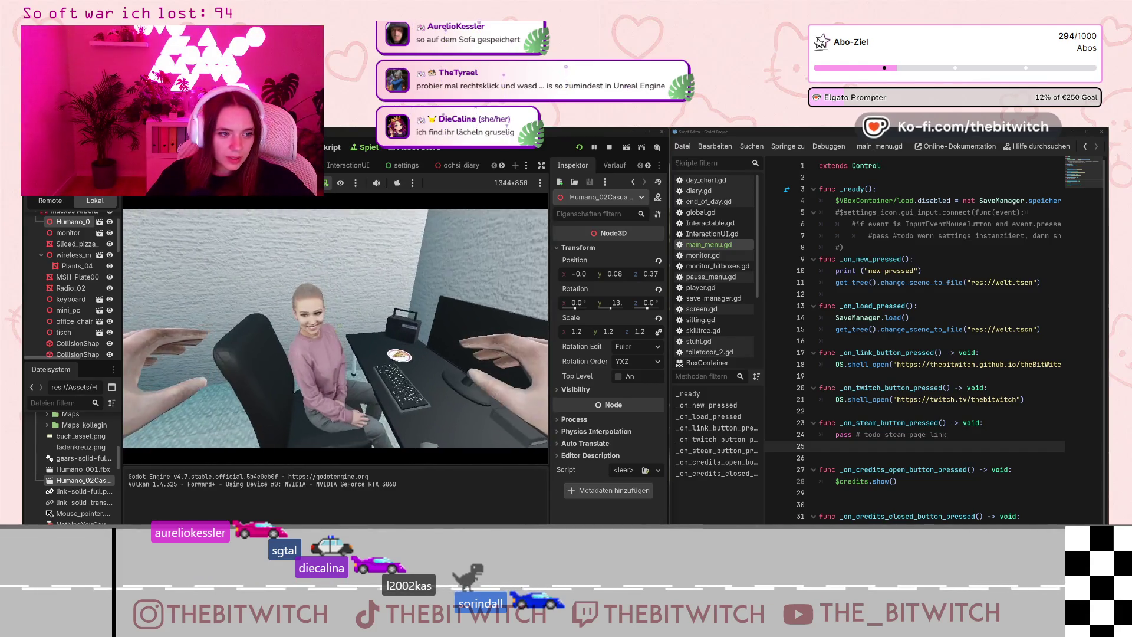
Walk around the seated woman's desk to inspect her, then open the pause menu.
{"action": "key", "text": "a"}
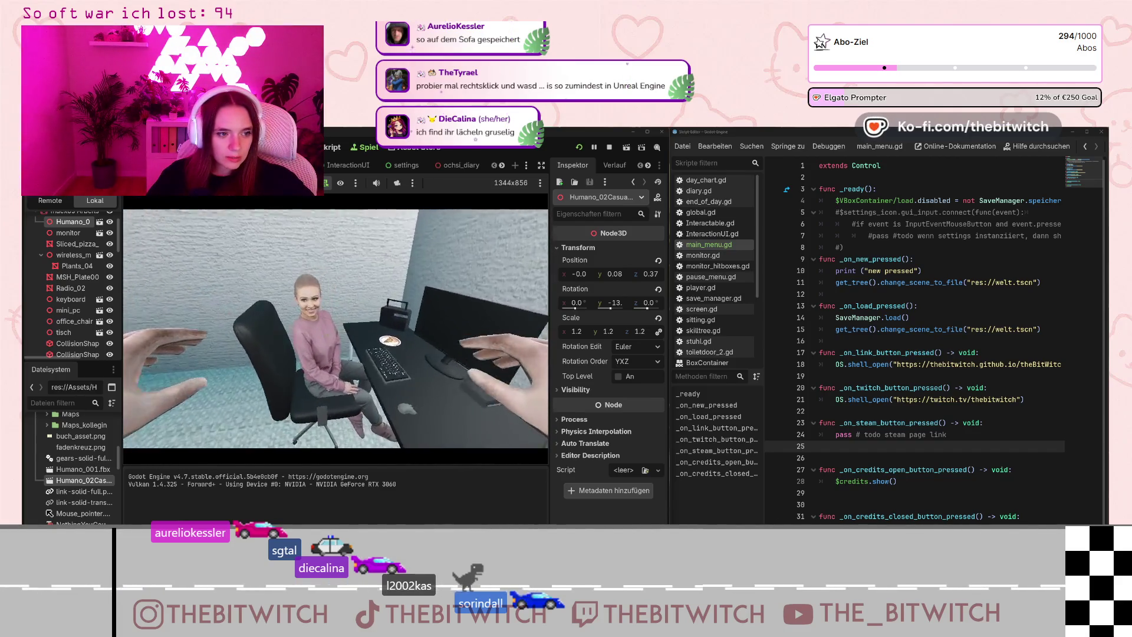
{"action": "key", "text": "w"}
{"action": "key", "text": "a"}
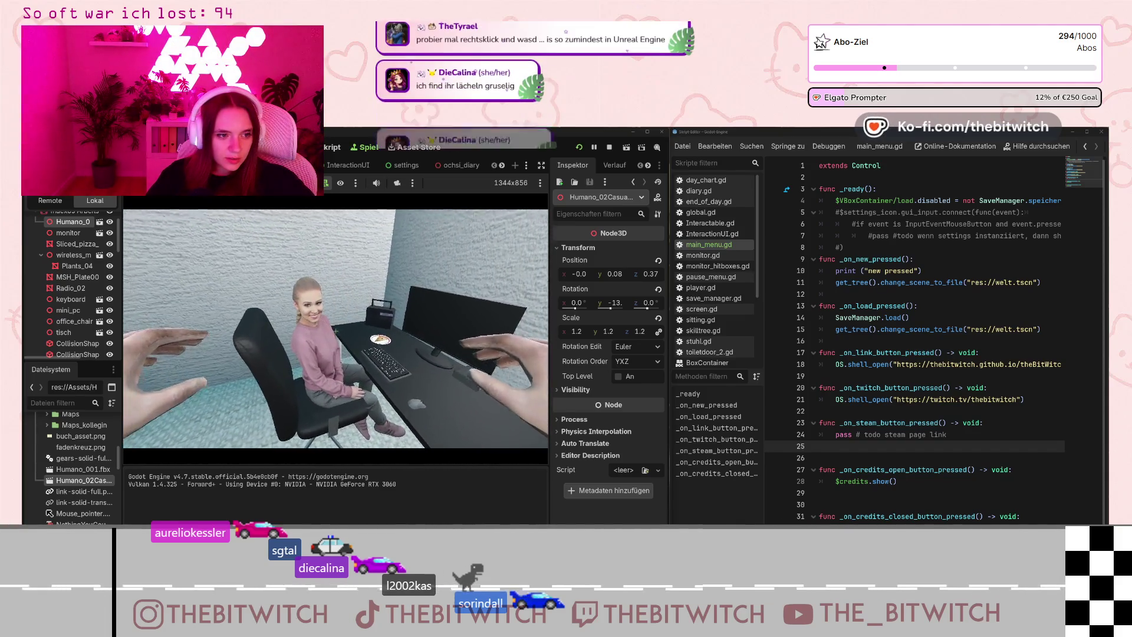
{"action": "key", "text": "s"}
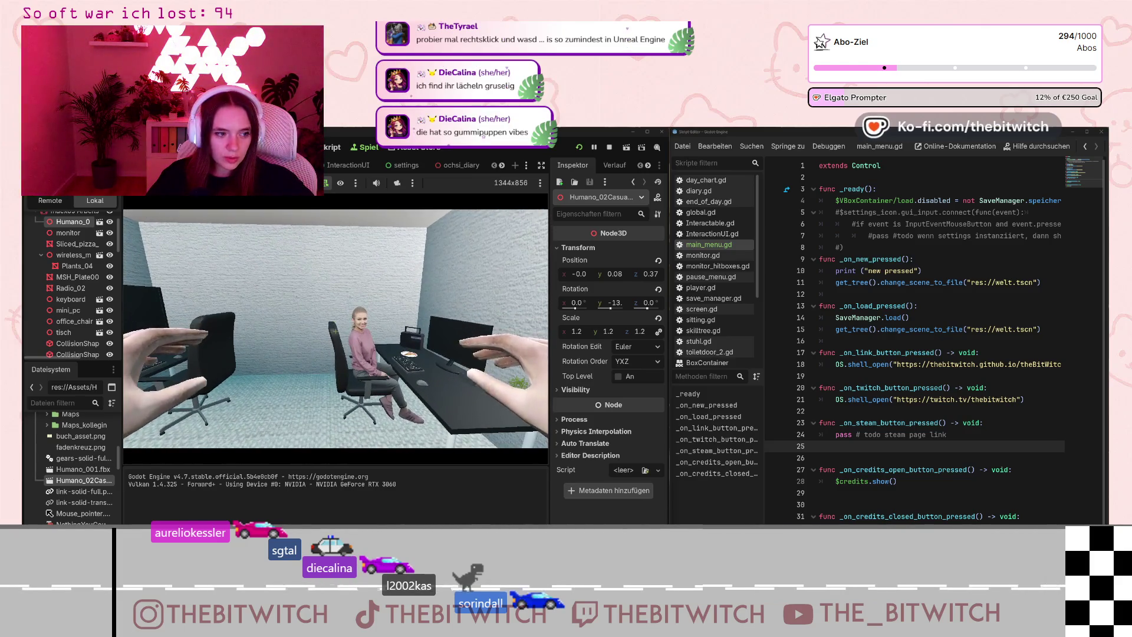
{"action": "key", "text": "w"}
{"action": "key", "text": "a"}
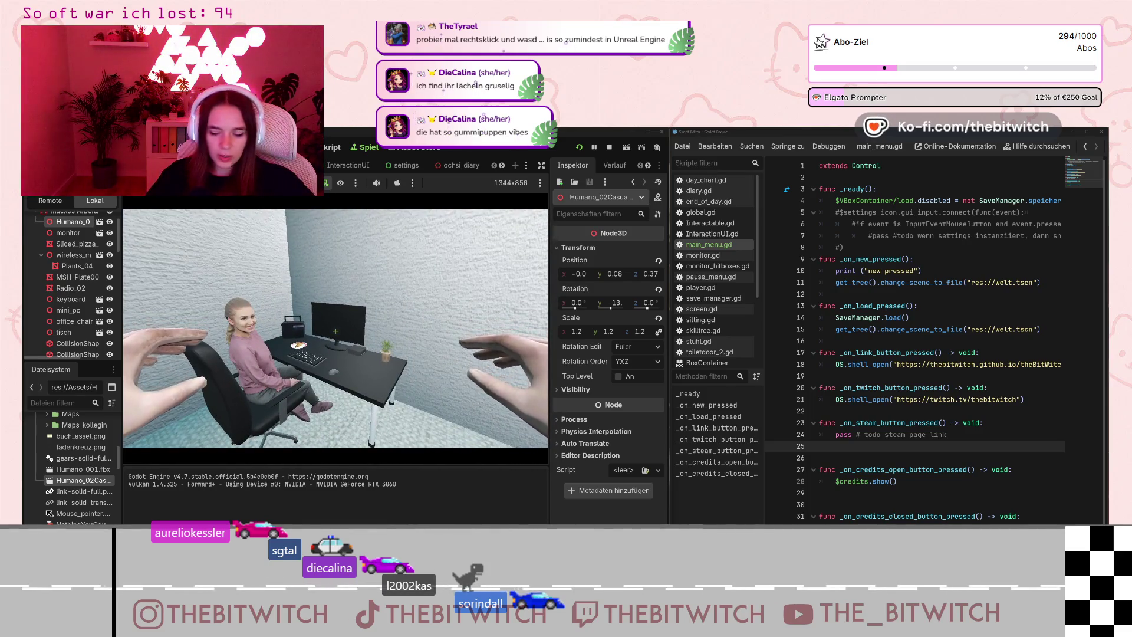
{"action": "key", "text": "w"}
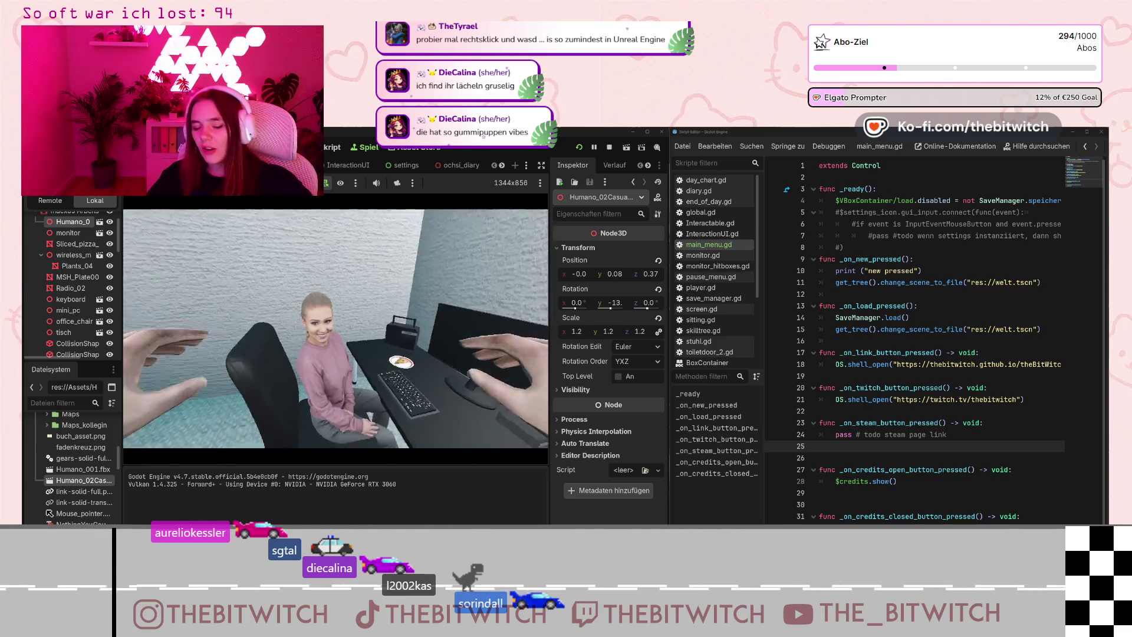
{"action": "key", "text": "s"}
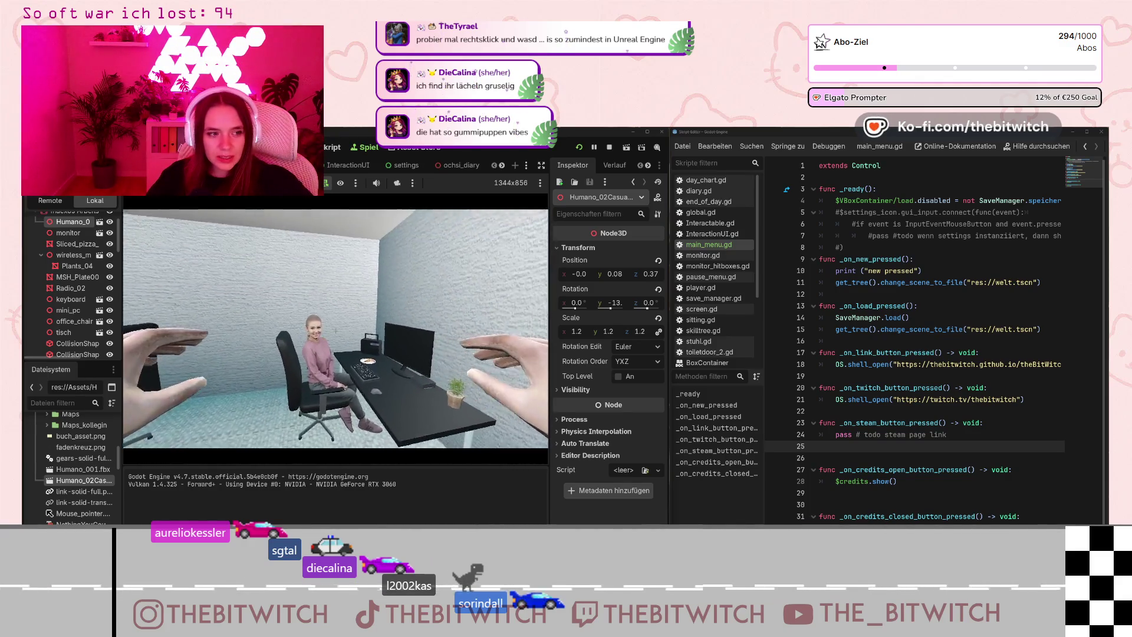
{"action": "key", "text": "w"}
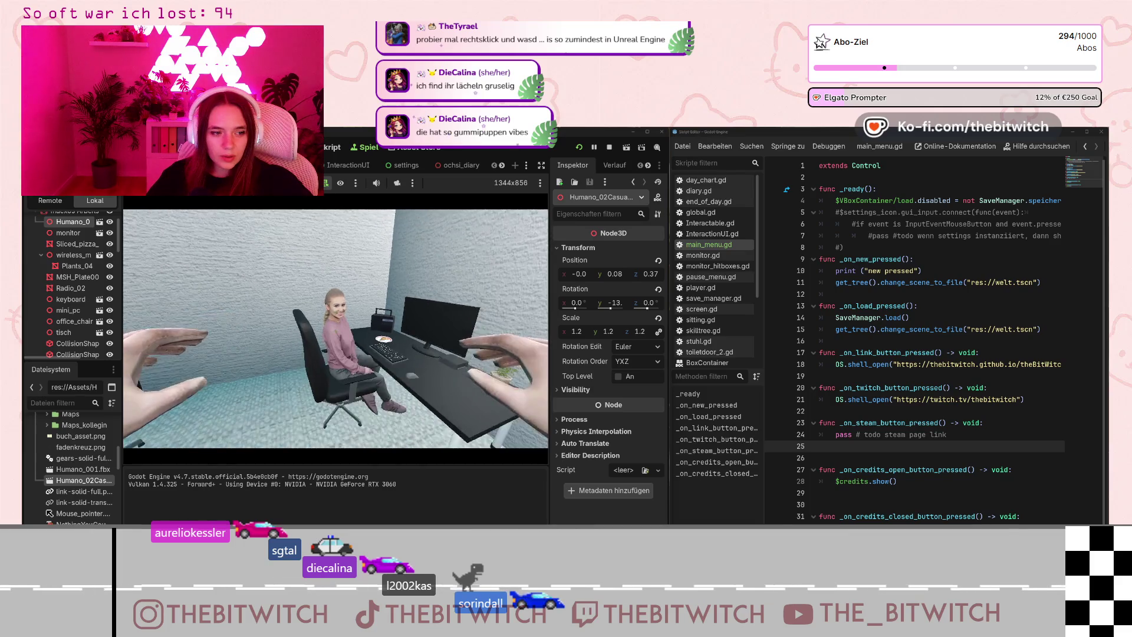
{"action": "key", "text": "Escape"}
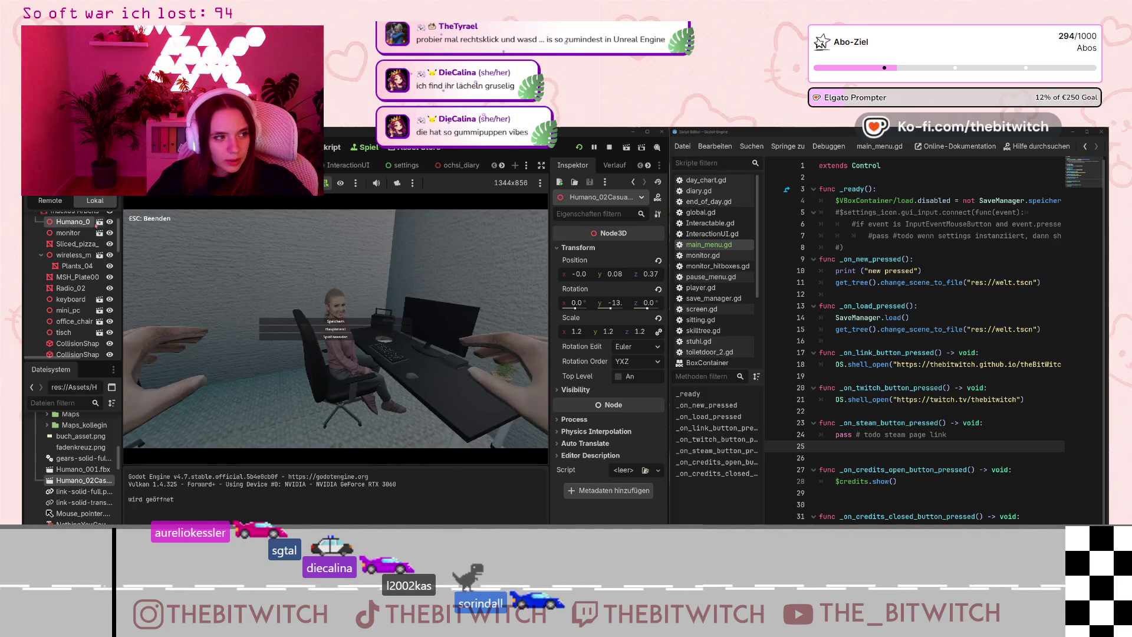
Open the woman's model as an inherited scene and preview its Take 001 animation.
{"action": "left_click", "coordinate": [99, 222]}
{"action": "left_click", "coordinate": [460, 369]}
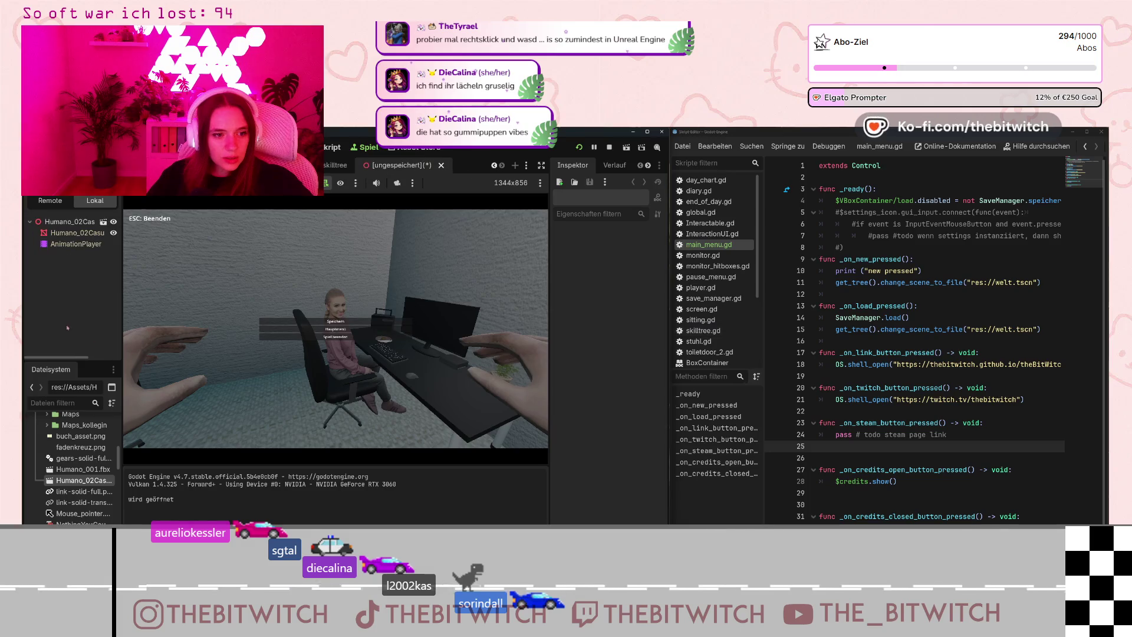
{"action": "left_click", "coordinate": [94, 245]}
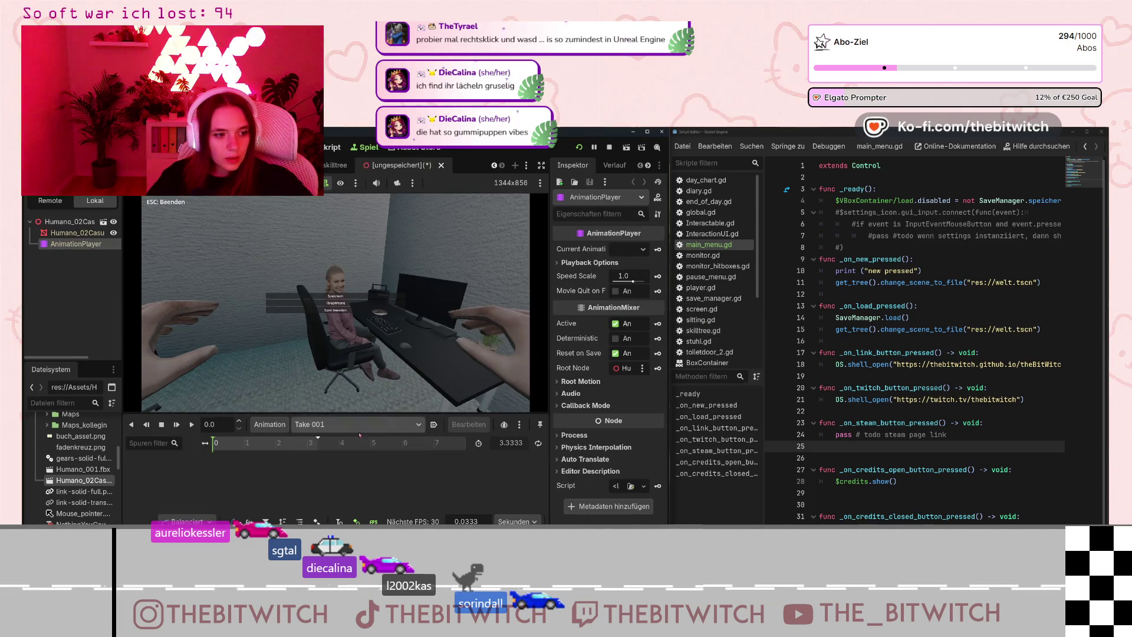
{"action": "left_click", "coordinate": [191, 425]}
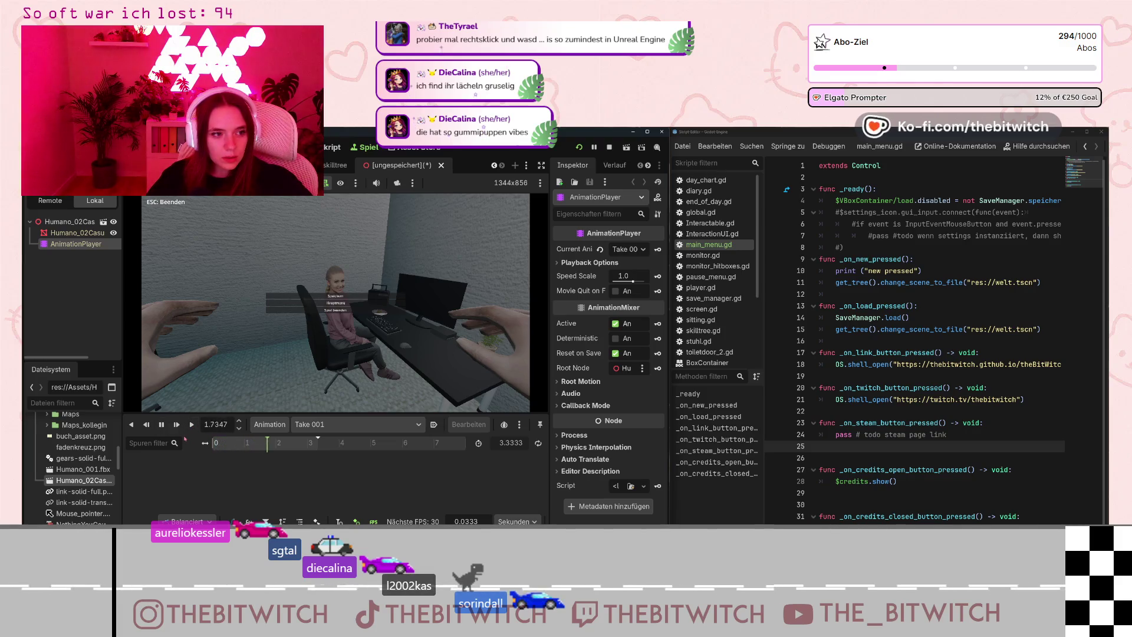
{"action": "key", "text": "ctrl+F2"}
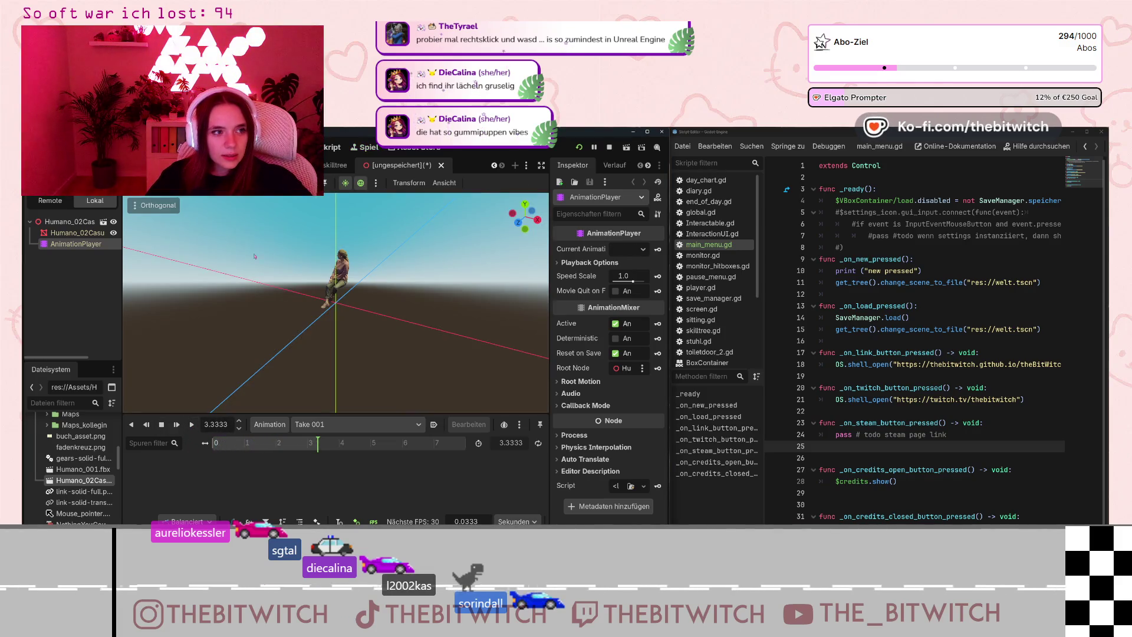
{"action": "scroll", "coordinate": [336, 301], "scroll_direction": "up", "scroll_amount": 3}
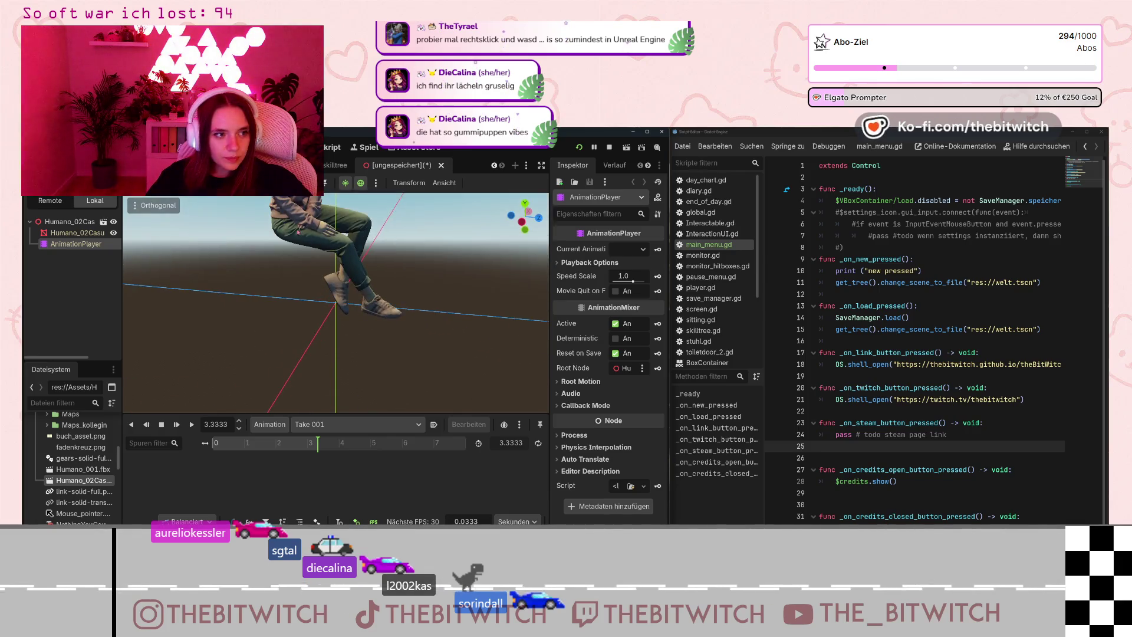
{"action": "left_click", "coordinate": [159, 206]}
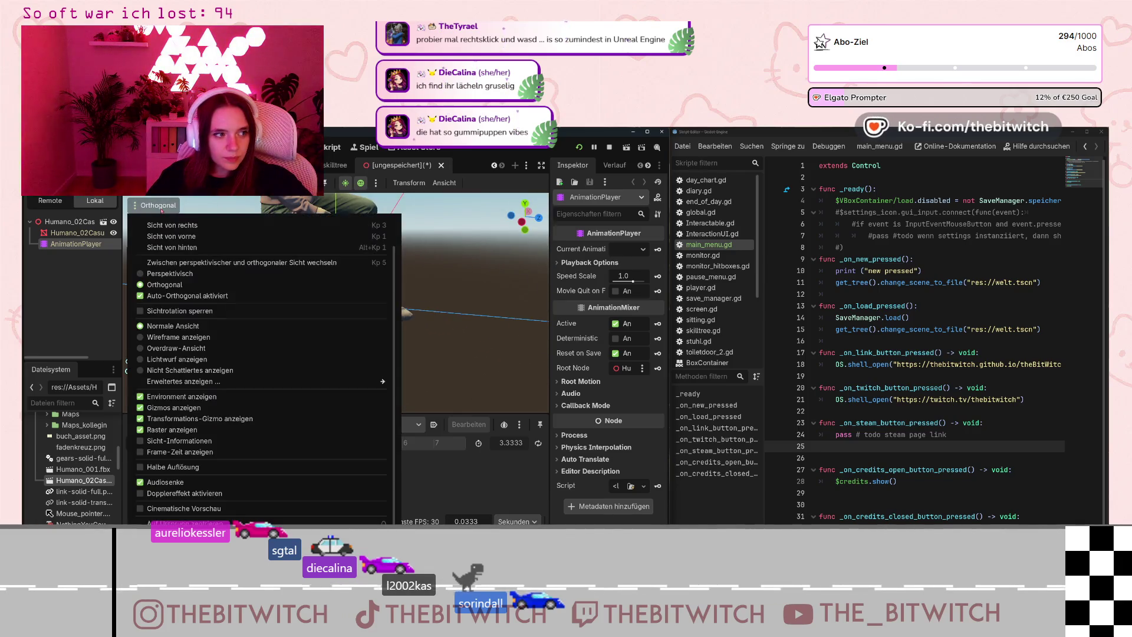
{"action": "scroll", "coordinate": [266, 401], "scroll_direction": "down", "scroll_amount": 5}
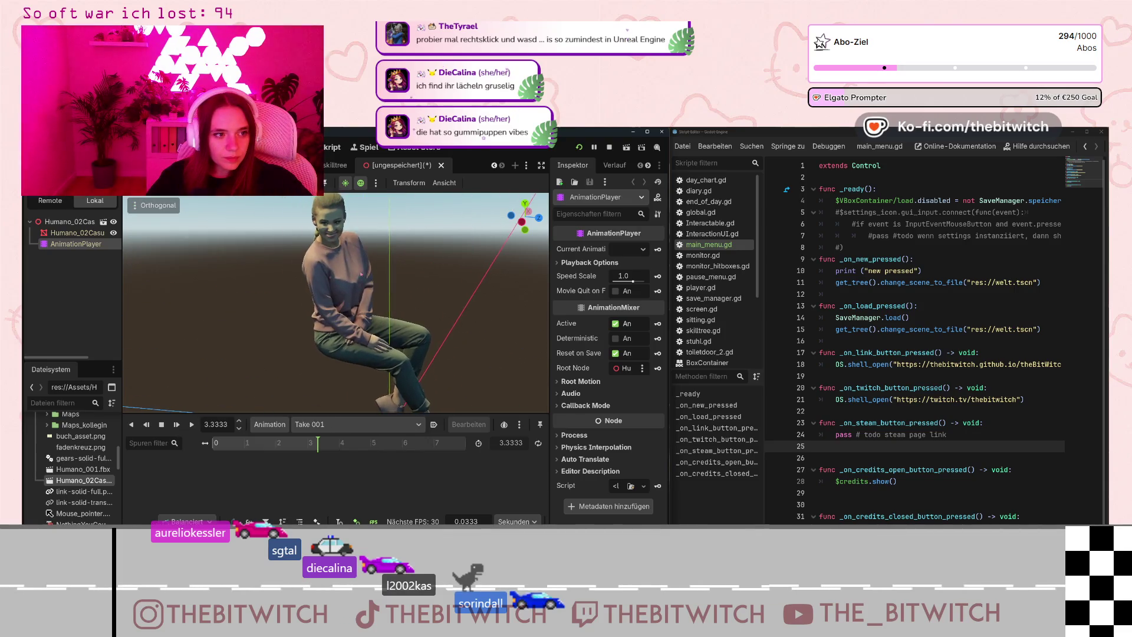
{"action": "left_click", "coordinate": [192, 424]}
{"action": "scroll", "coordinate": [399, 222], "scroll_direction": "up", "scroll_amount": 3}
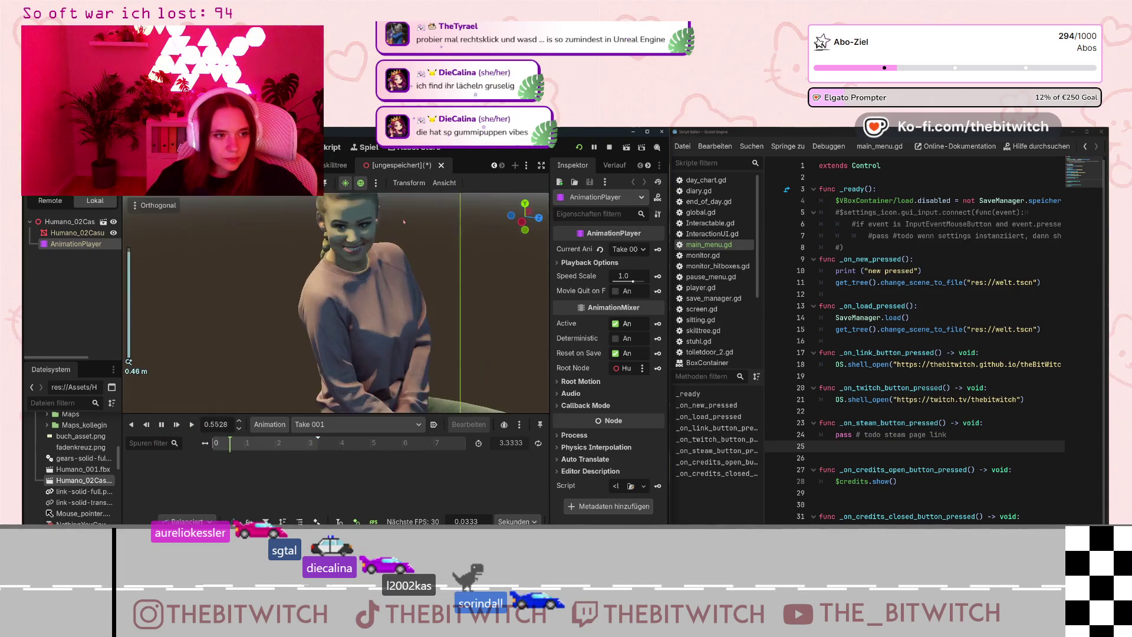
{"action": "scroll", "coordinate": [348, 241], "scroll_direction": "down", "scroll_amount": 10}
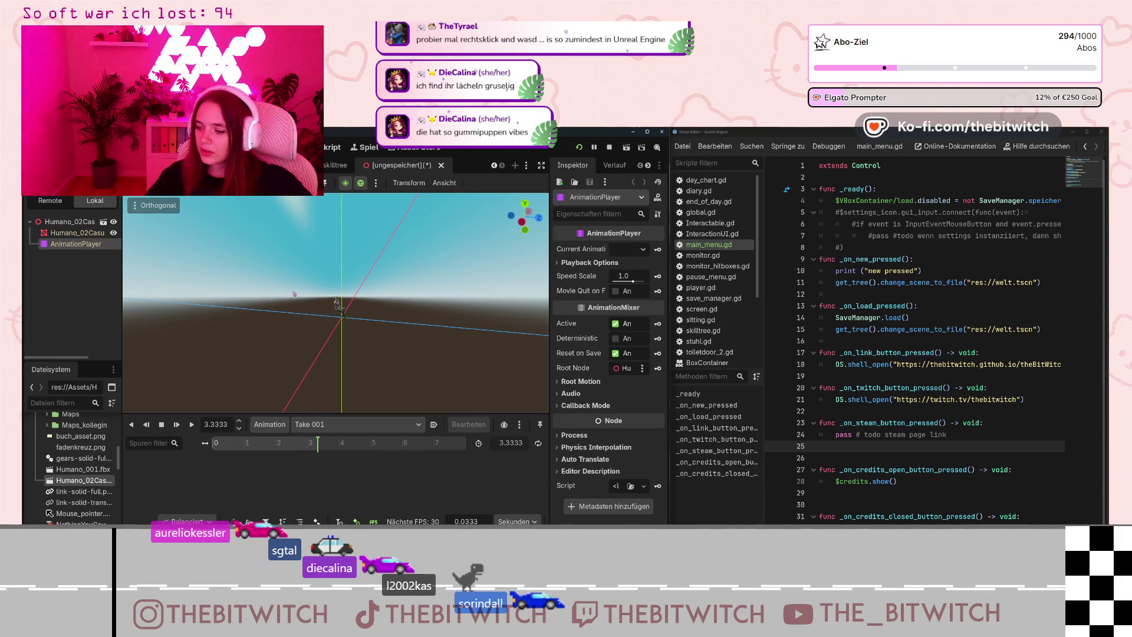
Close the unsaved preview scene with 'Nicht speichern' and return to the office scene tab.
{"action": "left_click", "coordinate": [441, 165]}
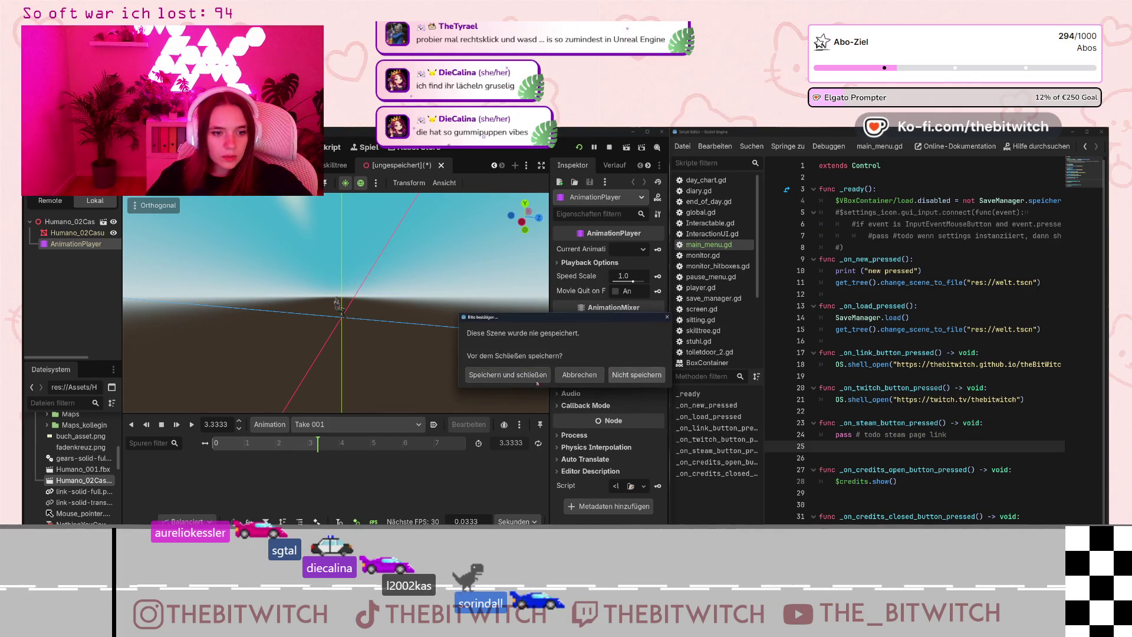
{"action": "left_click", "coordinate": [636, 374]}
{"action": "left_click", "coordinate": [494, 165]}
{"action": "left_click", "coordinate": [494, 165]}
{"action": "left_click", "coordinate": [494, 165]}
{"action": "left_click", "coordinate": [494, 165]}
{"action": "left_click", "coordinate": [155, 166]}
{"action": "scroll", "coordinate": [336, 304], "scroll_direction": "down", "scroll_amount": 5}
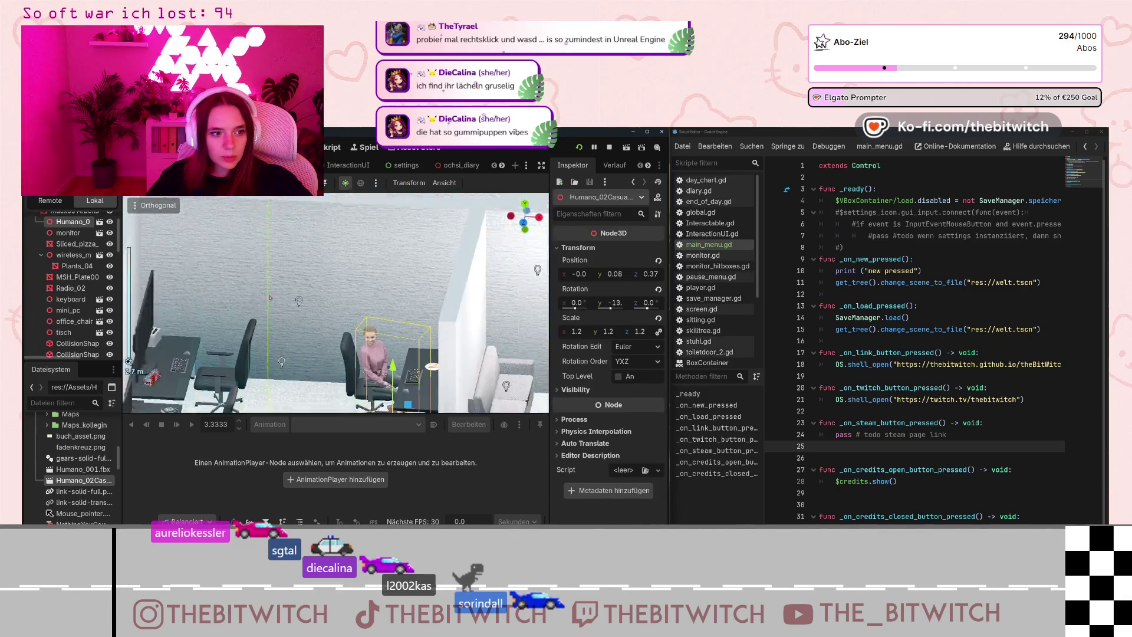
{"action": "left_click_drag", "start_coordinate": [353, 330], "coordinate": [440, 323]}
{"action": "scroll", "coordinate": [440, 323], "scroll_direction": "up", "scroll_amount": 5}
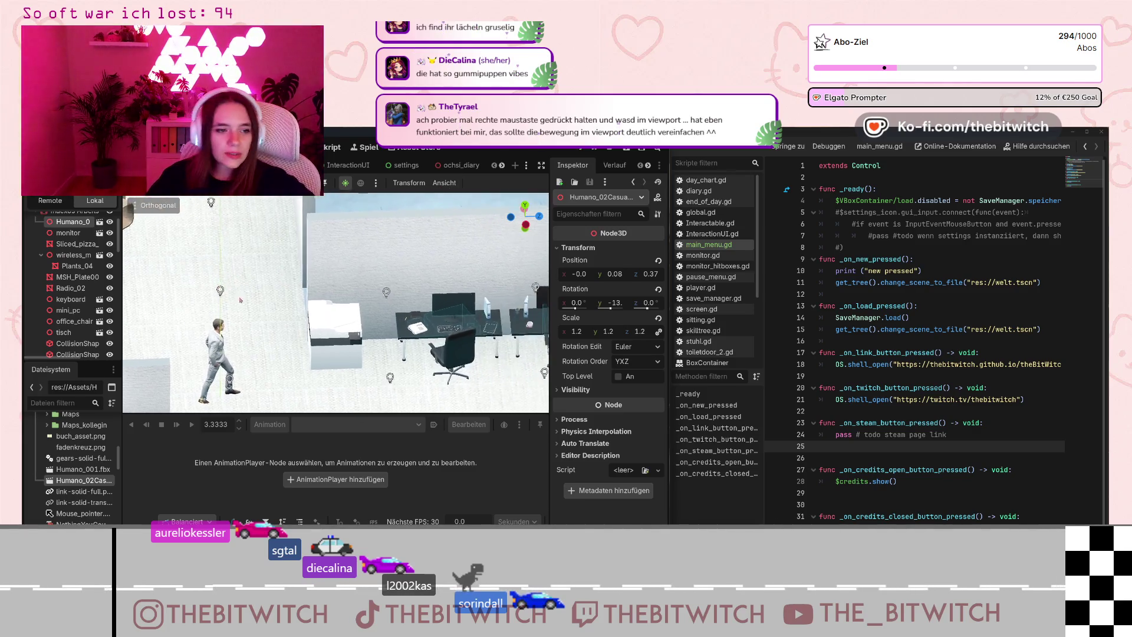
{"action": "left_click_drag", "start_coordinate": [350, 302], "coordinate": [201, 300]}
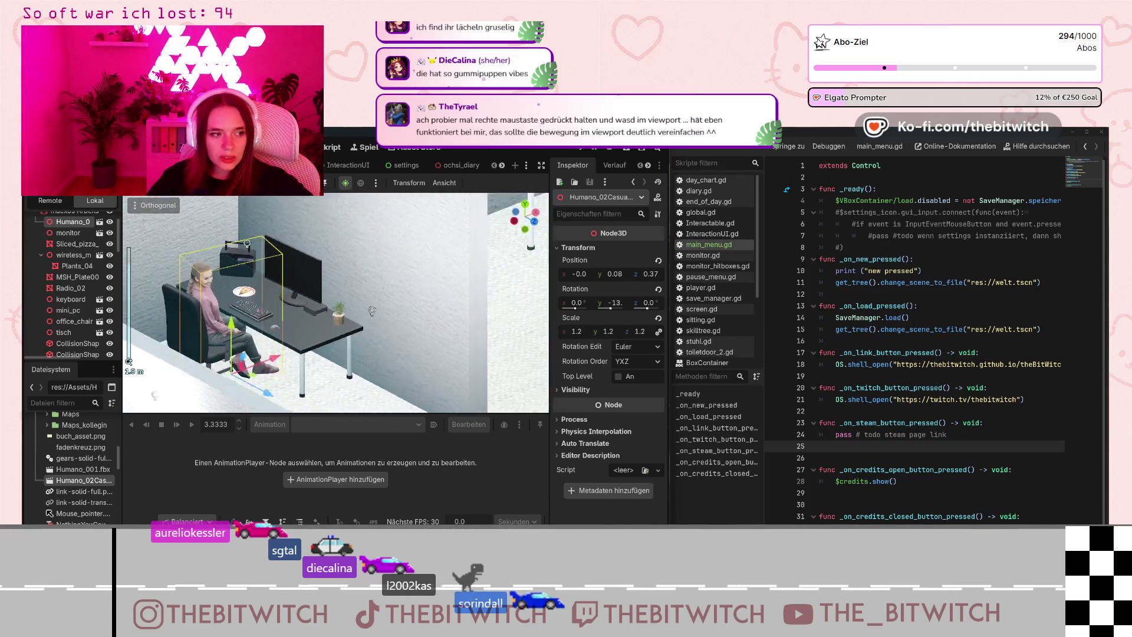
{"action": "left_click_drag", "start_coordinate": [370, 303], "coordinate": [356, 319]}
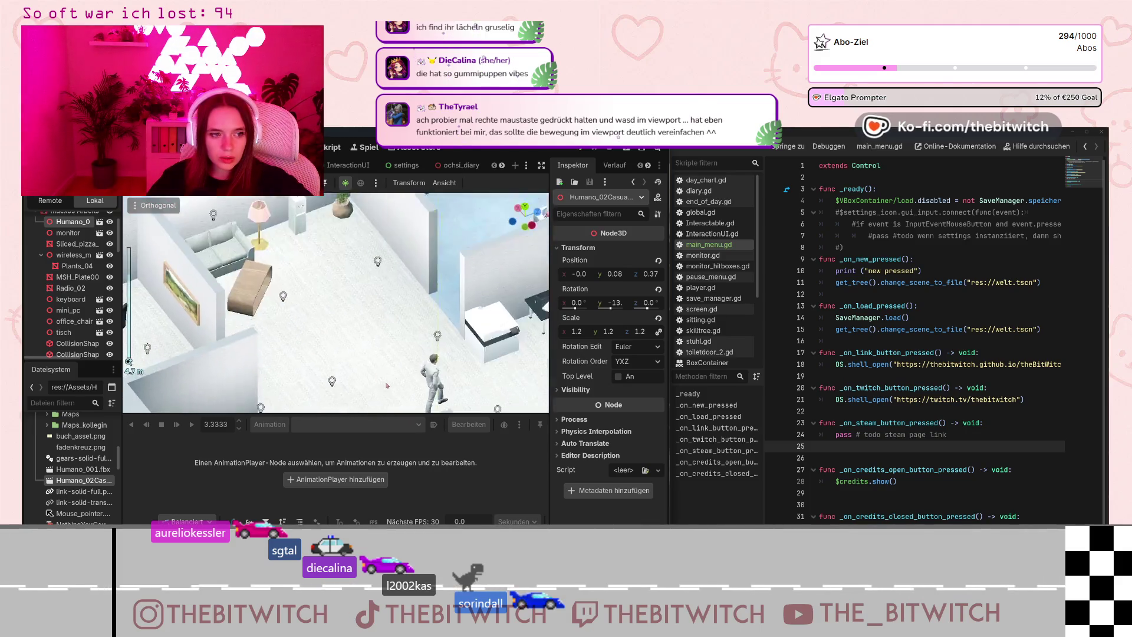
{"action": "left_click_drag", "start_coordinate": [388, 385], "coordinate": [430, 360]}
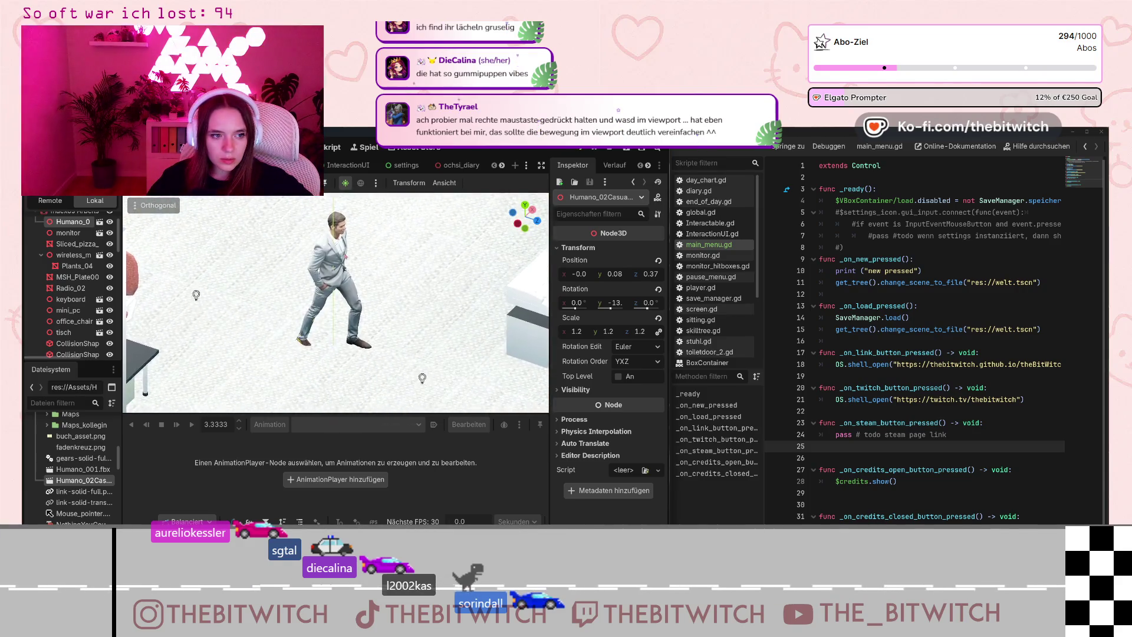
{"action": "left_click_drag", "start_coordinate": [128, 360], "coordinate": [348, 223]}
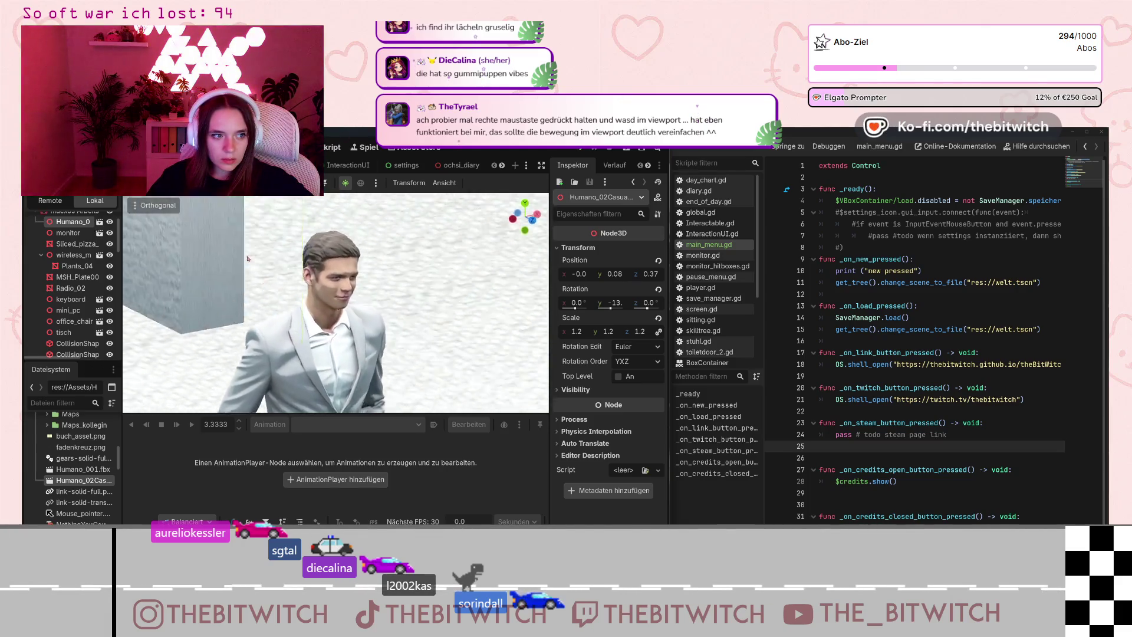
{"action": "scroll", "coordinate": [368, 313], "scroll_direction": "up", "scroll_amount": 5}
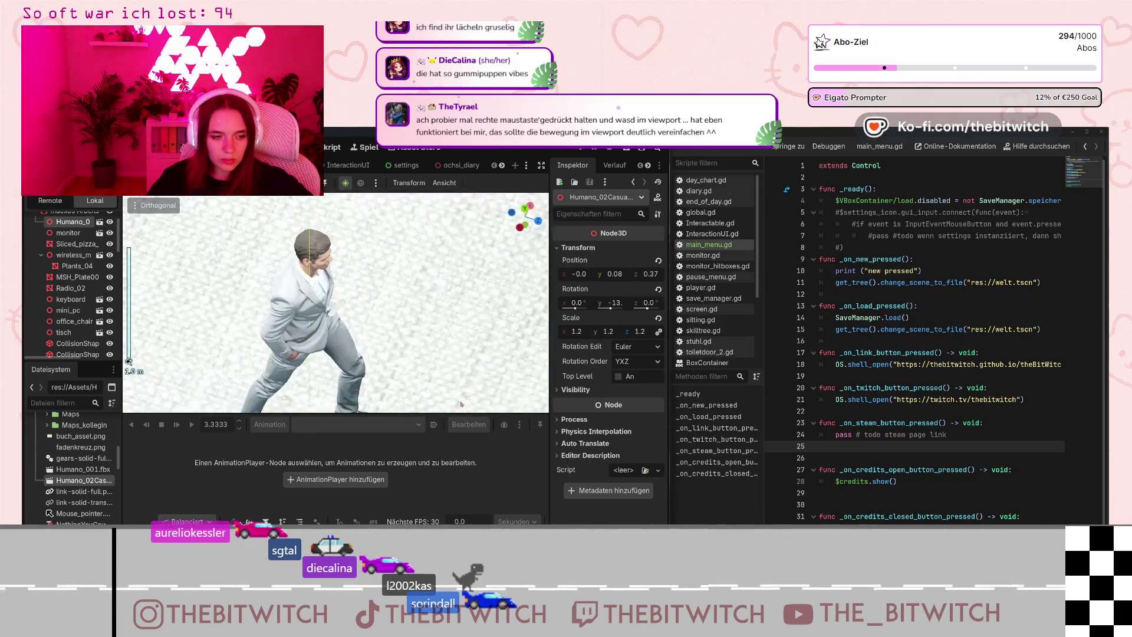
{"action": "mouse_move", "coordinate": [388, 338]}
{"action": "left_mouse_down"}
{"action": "mouse_move", "coordinate": [364, 298]}
{"action": "mouse_move", "coordinate": [253, 292]}
{"action": "left_mouse_up"}
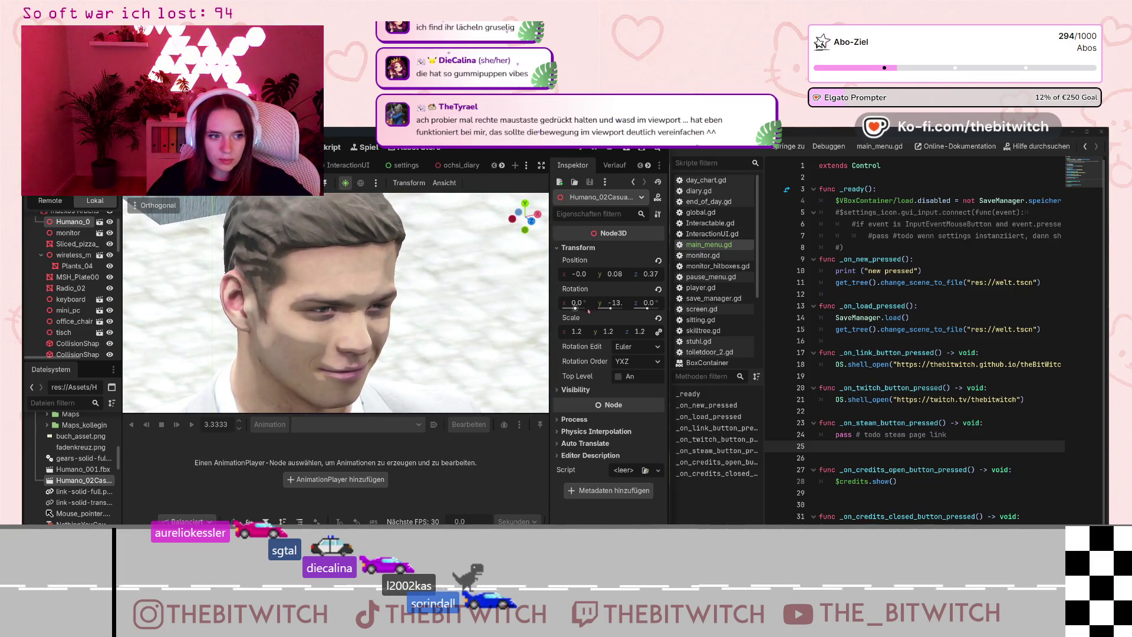
{"action": "scroll", "coordinate": [453, 309], "scroll_direction": "down", "scroll_amount": 3}
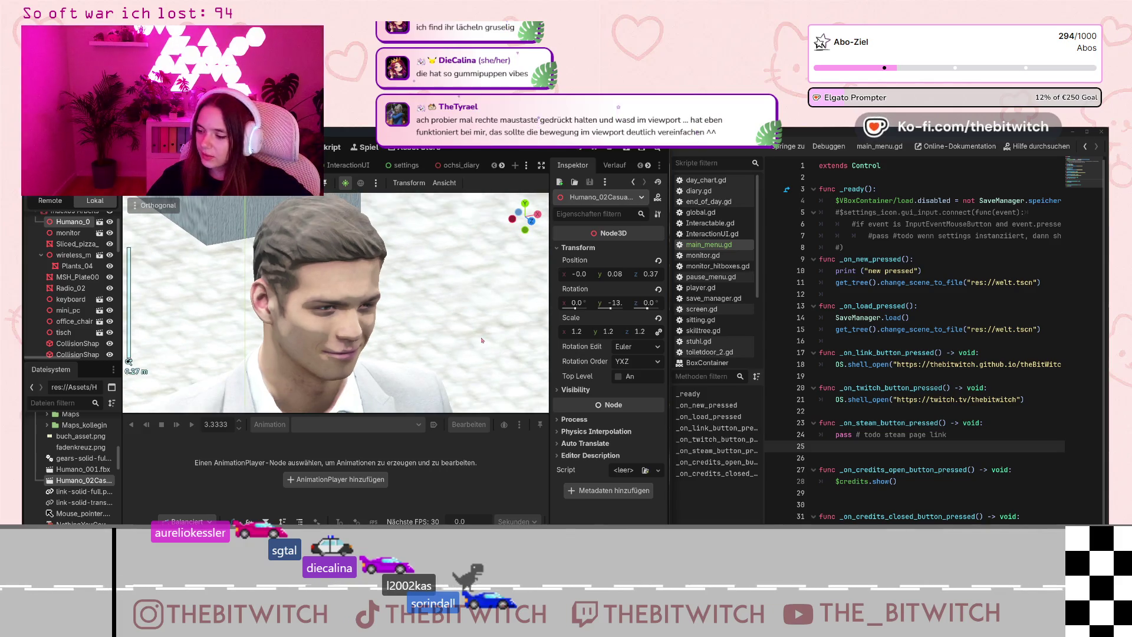
{"action": "scroll", "coordinate": [347, 361], "scroll_direction": "down", "scroll_amount": 15}
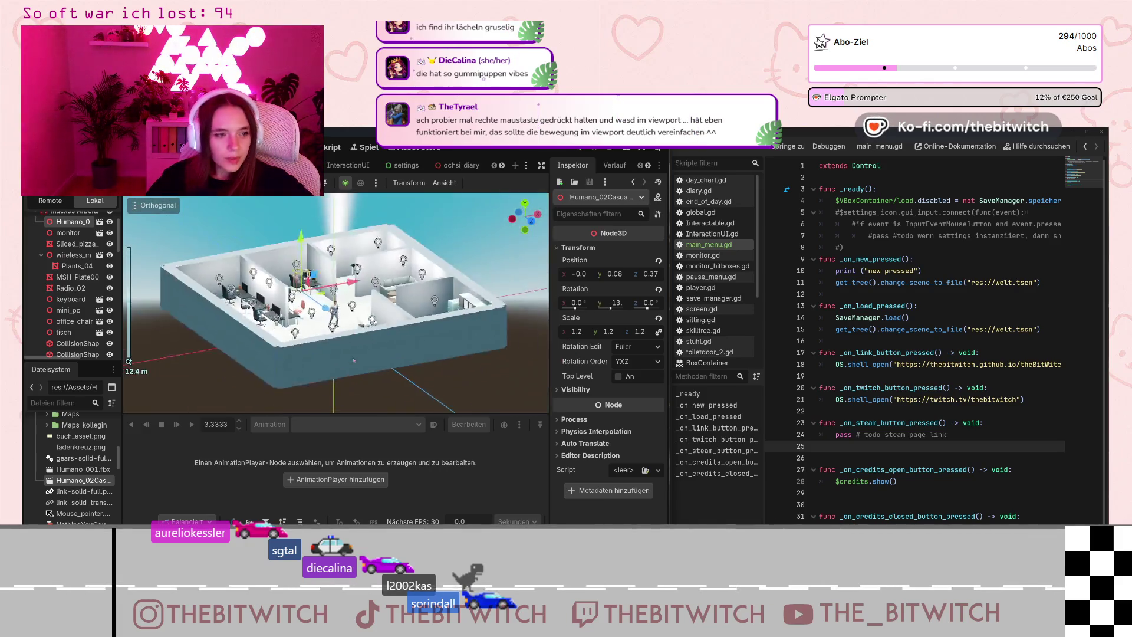
Tilt and zoom the view over the office around the standing man.
{"action": "scroll", "coordinate": [347, 360], "scroll_direction": "up", "scroll_amount": 6}
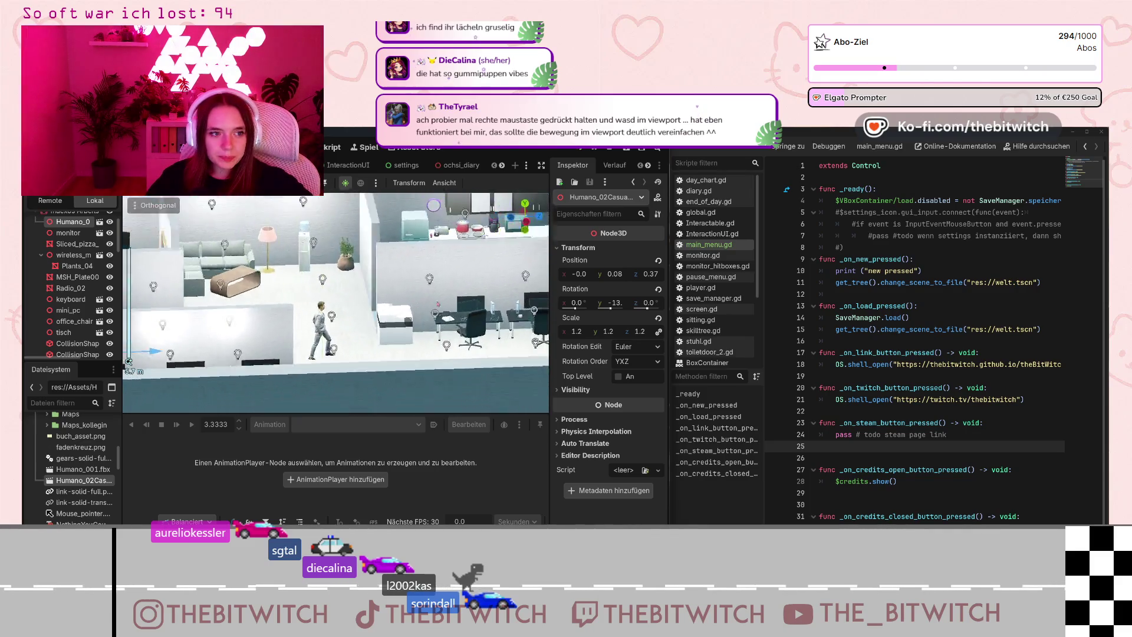
{"action": "scroll", "coordinate": [383, 319], "scroll_direction": "up", "scroll_amount": 3}
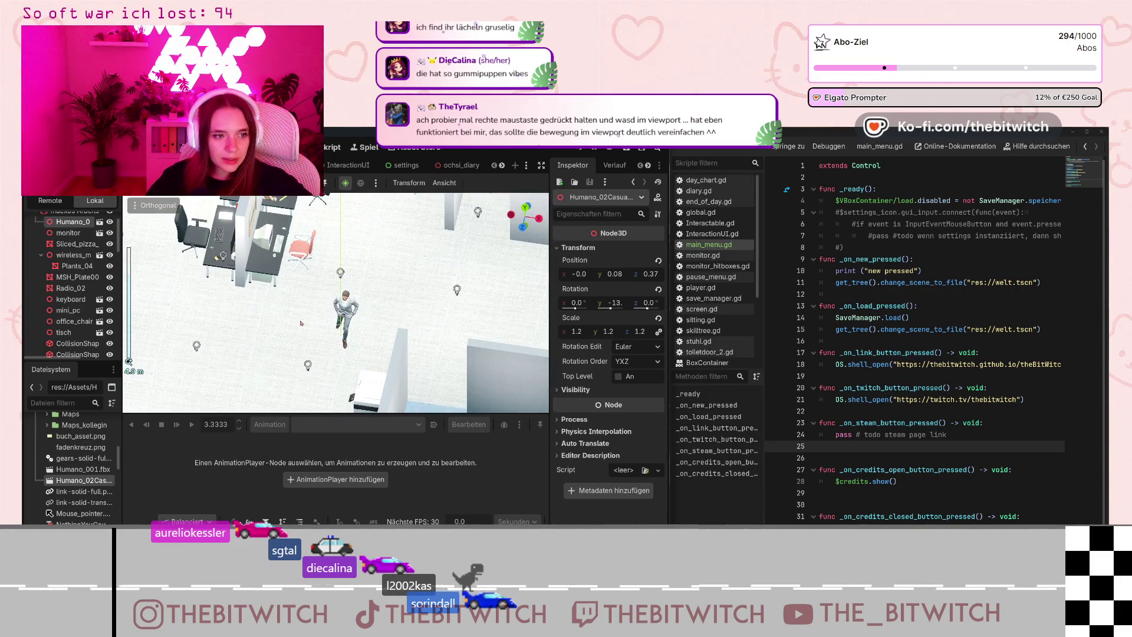
{"action": "left_click_drag", "start_coordinate": [350, 308], "coordinate": [350, 300]}
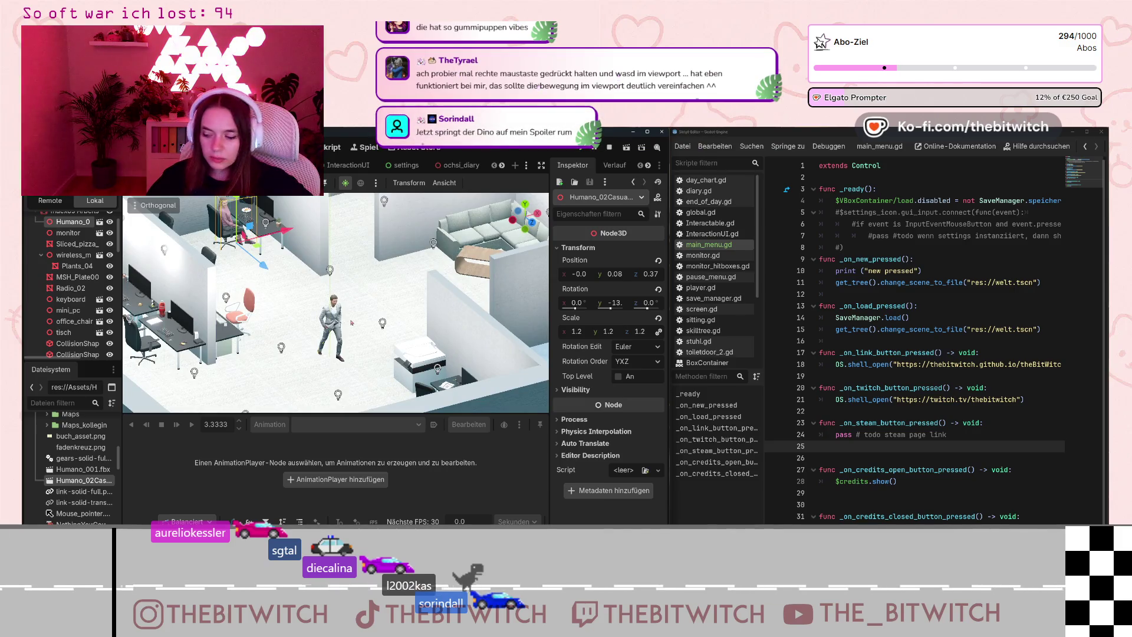
{"action": "left_click", "coordinate": [295, 299]}
{"action": "left_click_drag", "start_coordinate": [278, 283], "coordinate": [330, 356]}
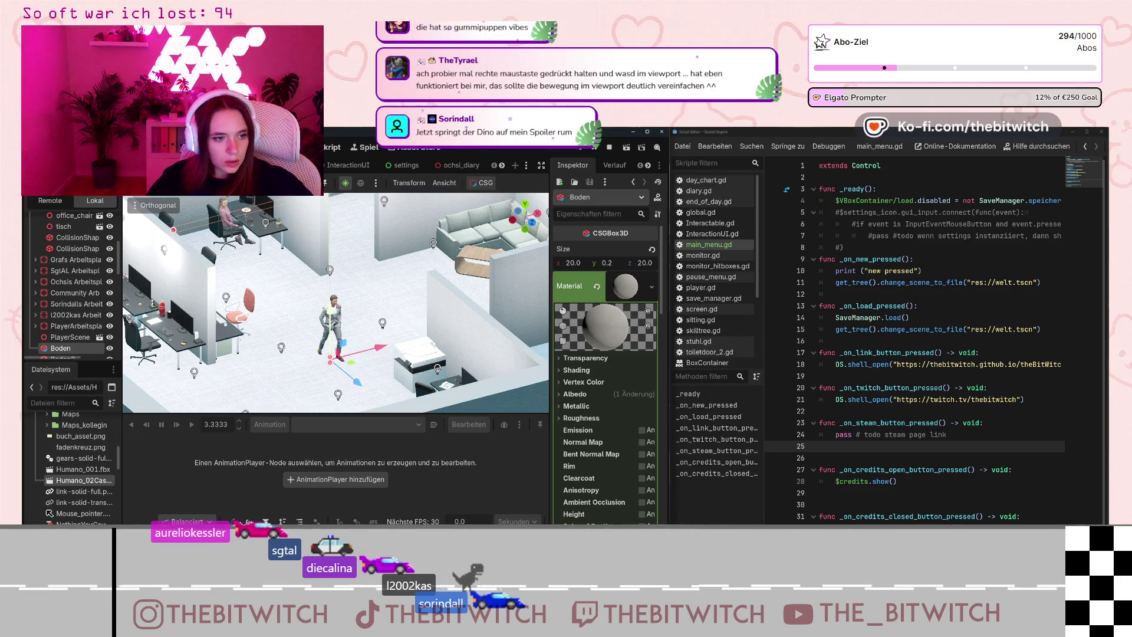
{"action": "scroll", "coordinate": [65, 330], "scroll_direction": "down", "scroll_amount": 3}
{"action": "scroll", "coordinate": [56, 326], "scroll_direction": "down", "scroll_amount": 5}
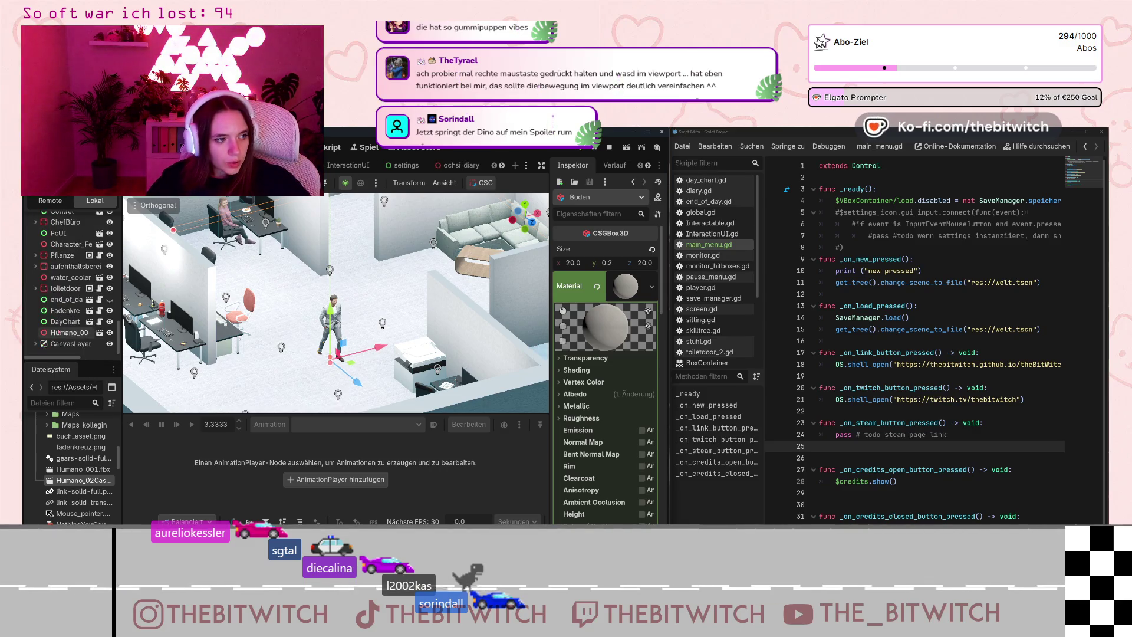
Move Humano_001 to x 4.77, z -7.4 and save the office scene.
{"action": "left_click", "coordinate": [60, 333]}
{"action": "mouse_move", "coordinate": [354, 385]}
{"action": "left_mouse_down"}
{"action": "mouse_move", "coordinate": [327, 382]}
{"action": "mouse_move", "coordinate": [244, 314]}
{"action": "mouse_move", "coordinate": [358, 279]}
{"action": "mouse_move", "coordinate": [377, 248]}
{"action": "mouse_move", "coordinate": [366, 233]}
{"action": "left_mouse_up"}
{"action": "scroll", "coordinate": [365, 233], "scroll_direction": "down", "scroll_amount": 3}
{"action": "scroll", "coordinate": [393, 399], "scroll_direction": "up", "scroll_amount": 6}
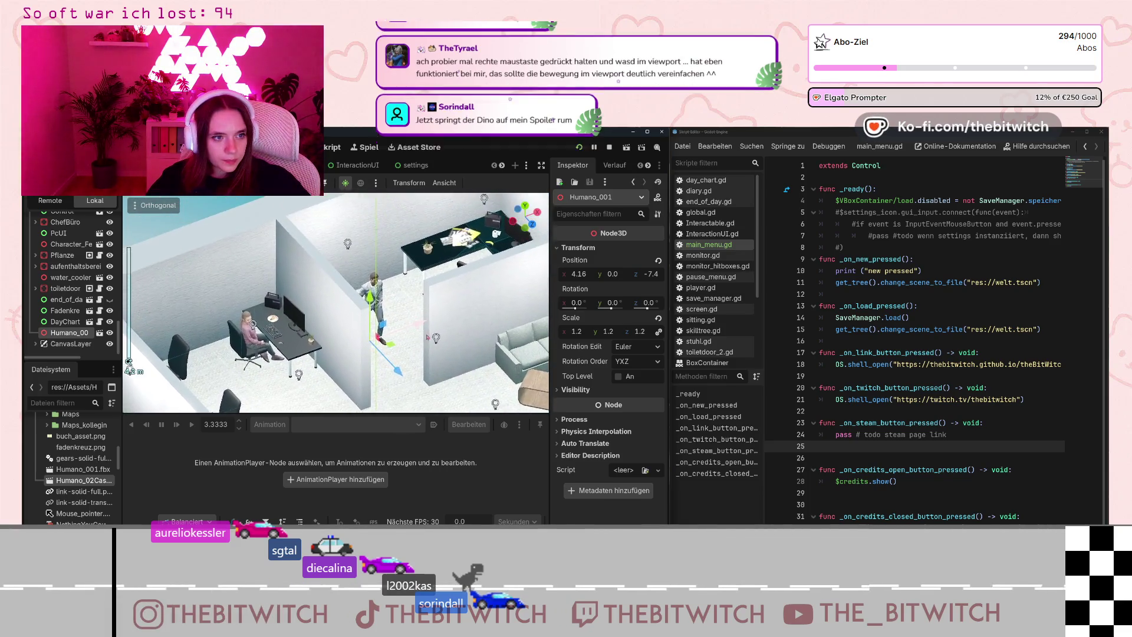
{"action": "left_click_drag", "start_coordinate": [424, 335], "coordinate": [447, 326]}
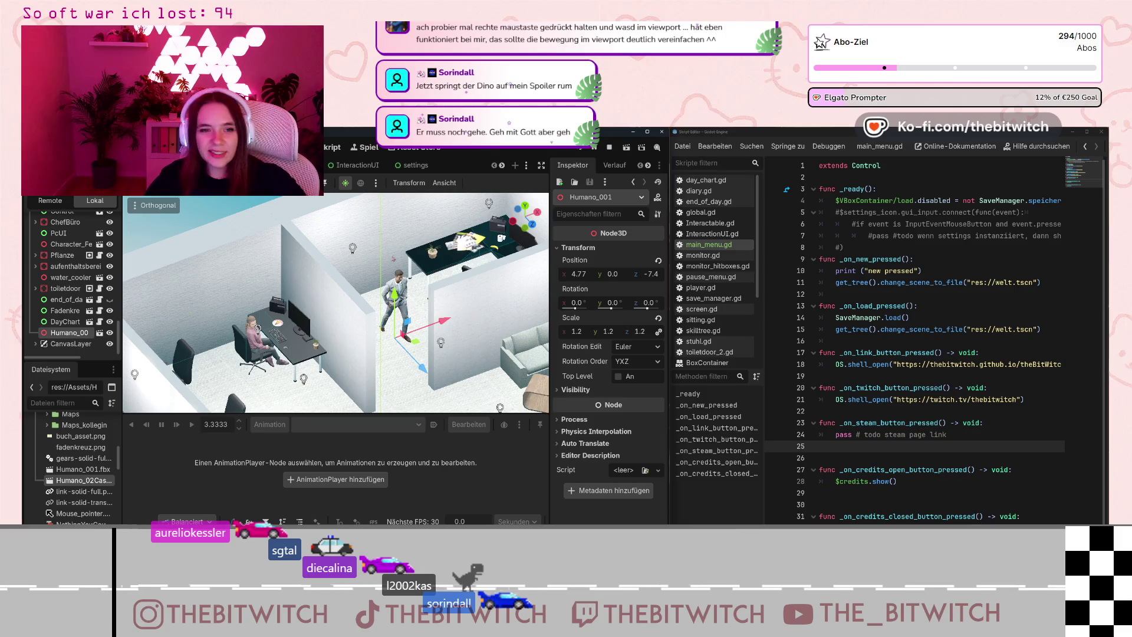
{"action": "key", "text": "ctrl+s"}
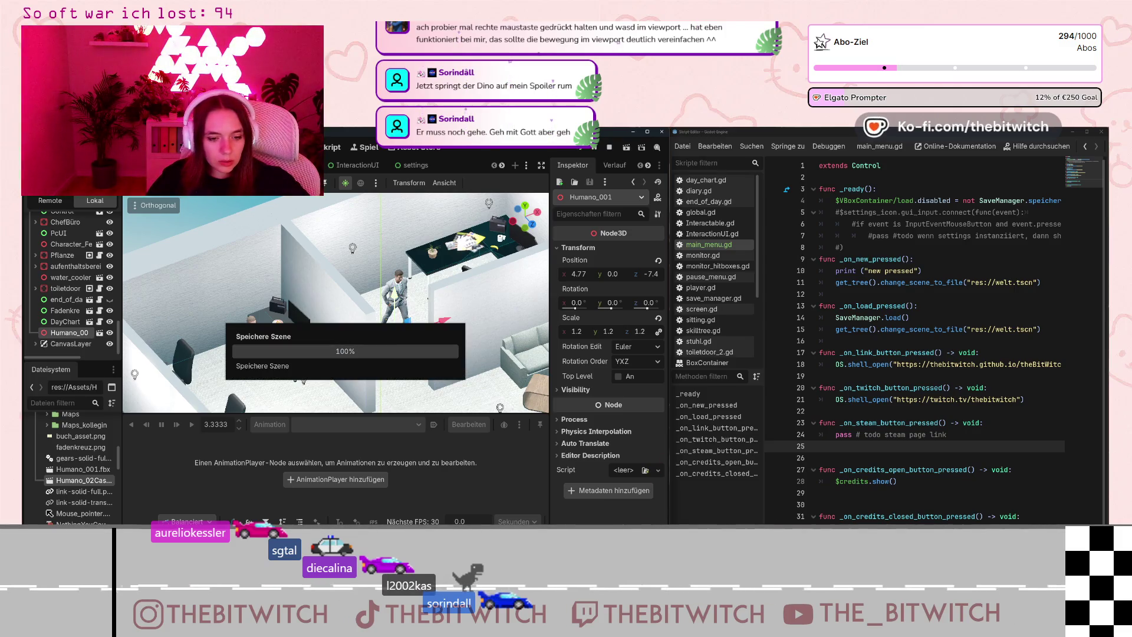
{"action": "key", "text": "alt+Tab"}
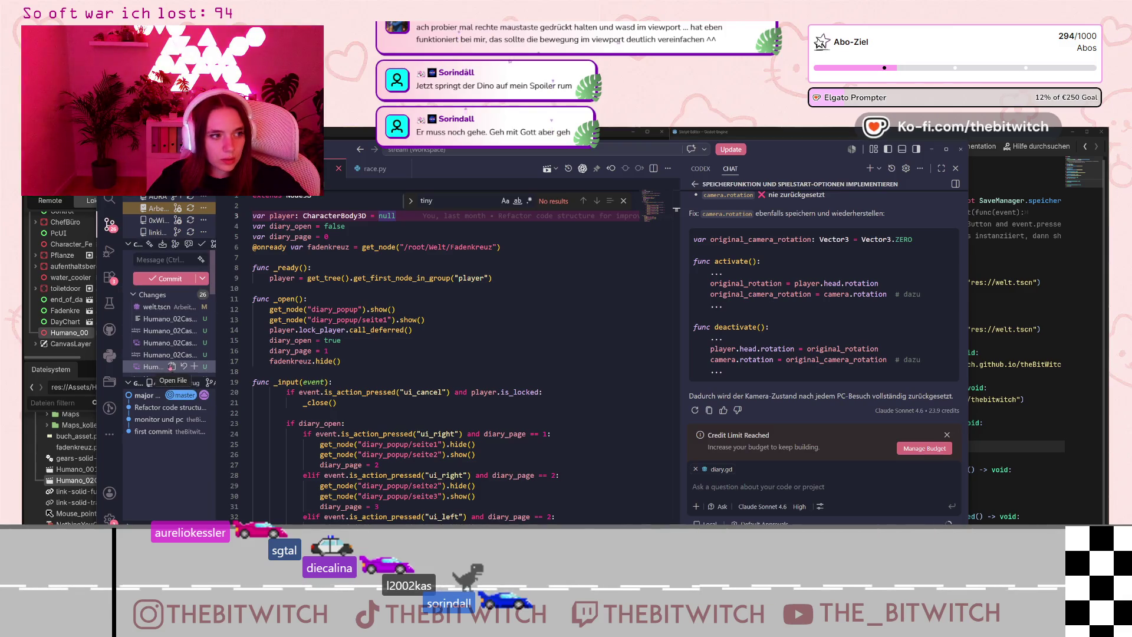
Write a commit message in VS Code's Source Control, then return to Godot.
{"action": "left_click", "coordinate": [170, 260]}
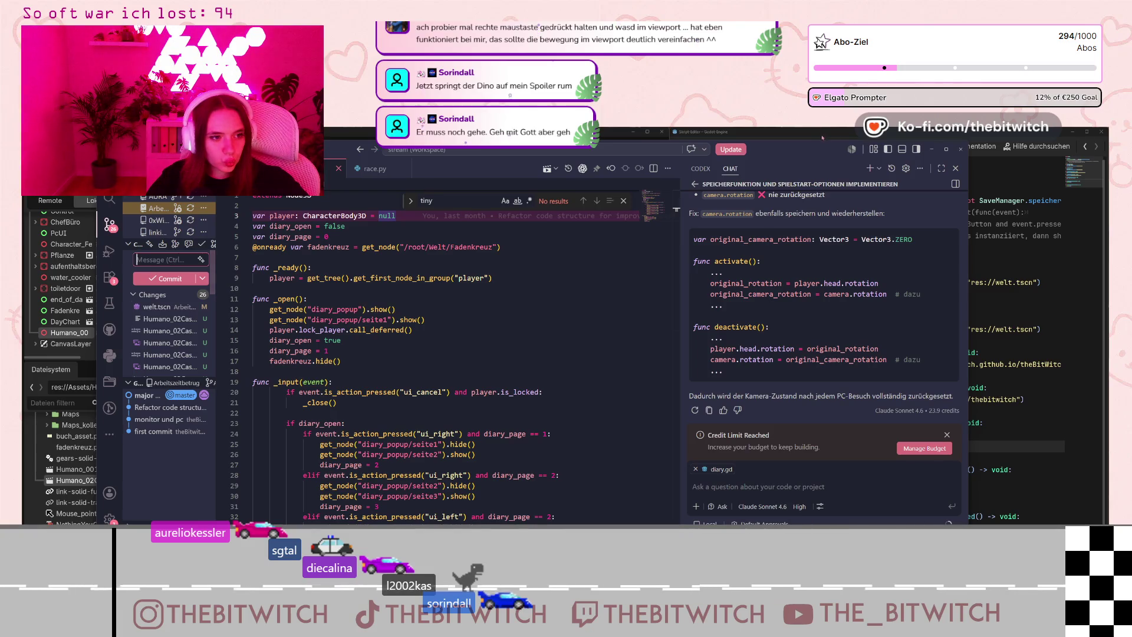
{"action": "key", "text": "alt+Tab"}
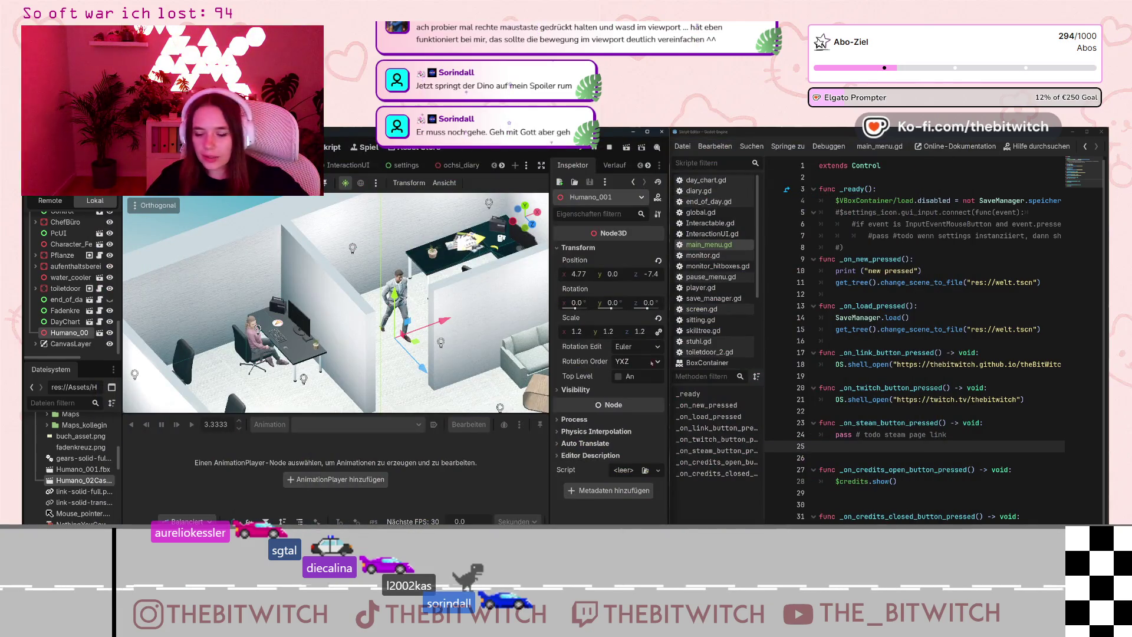